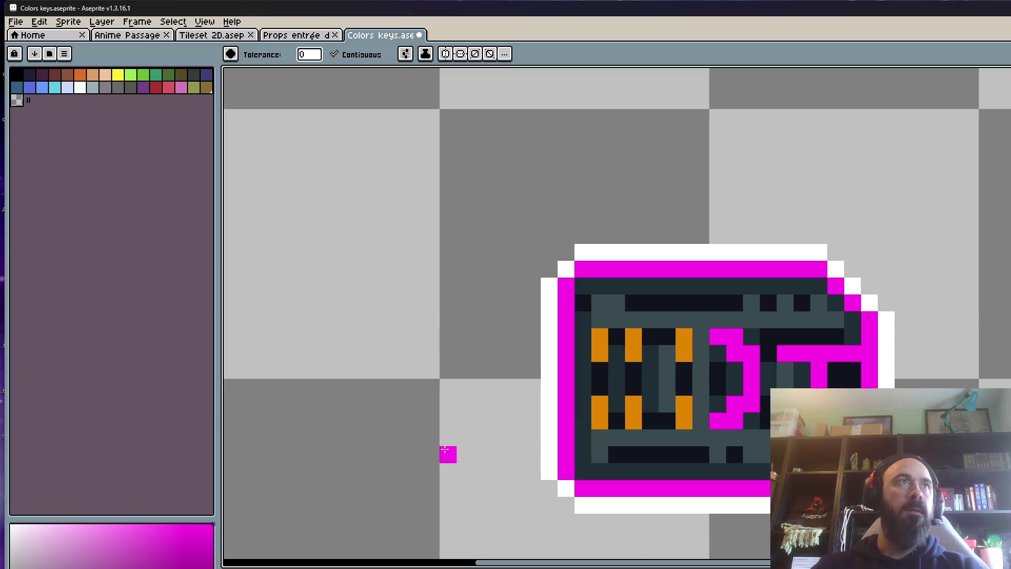
Step: Add magenta to the palette after the transparent entry and zoom out to view the whole sprite
left_click(176, 346)
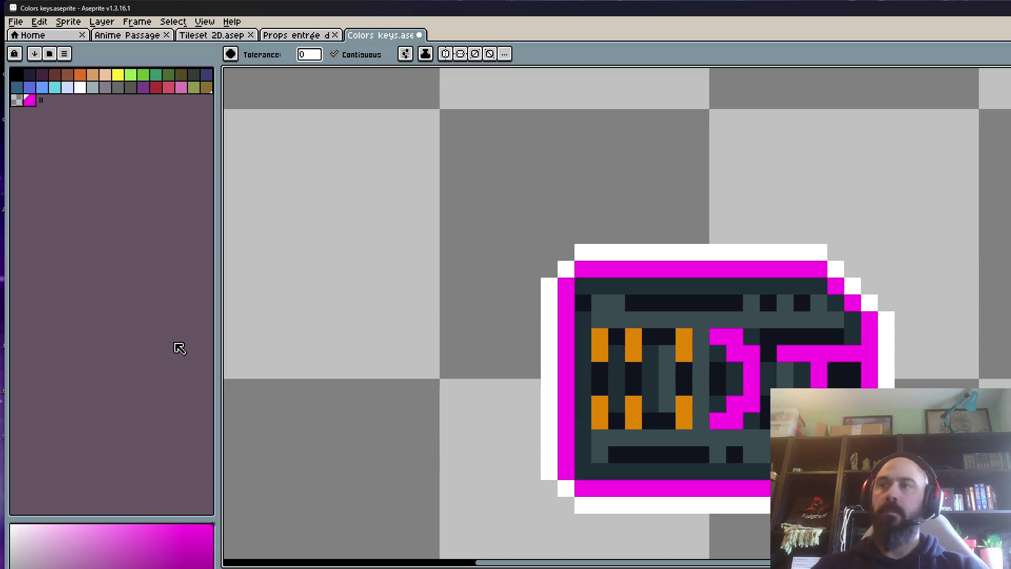
scroll(341, 311, "down", 3)
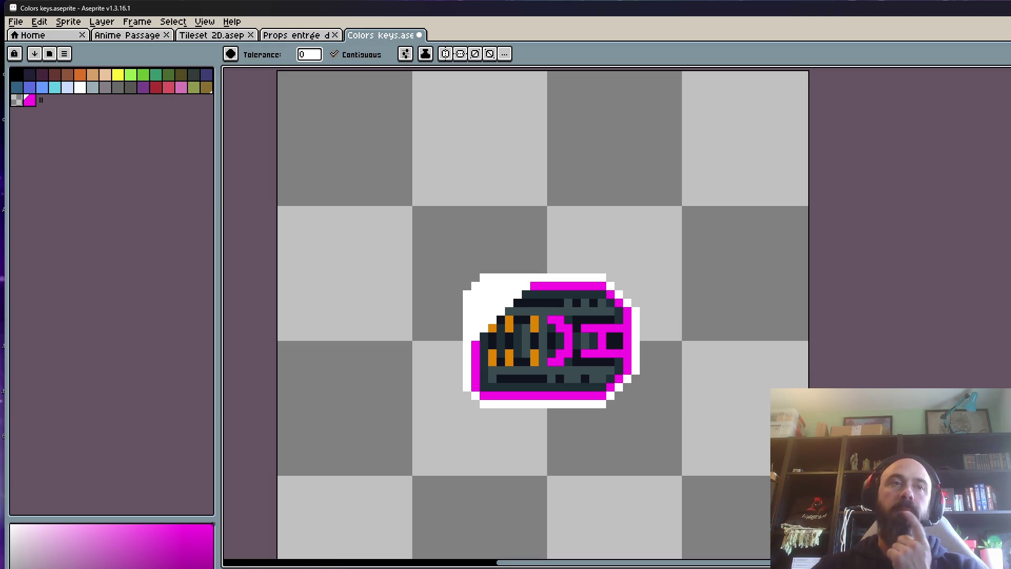
scroll(575, 266, "up", 1)
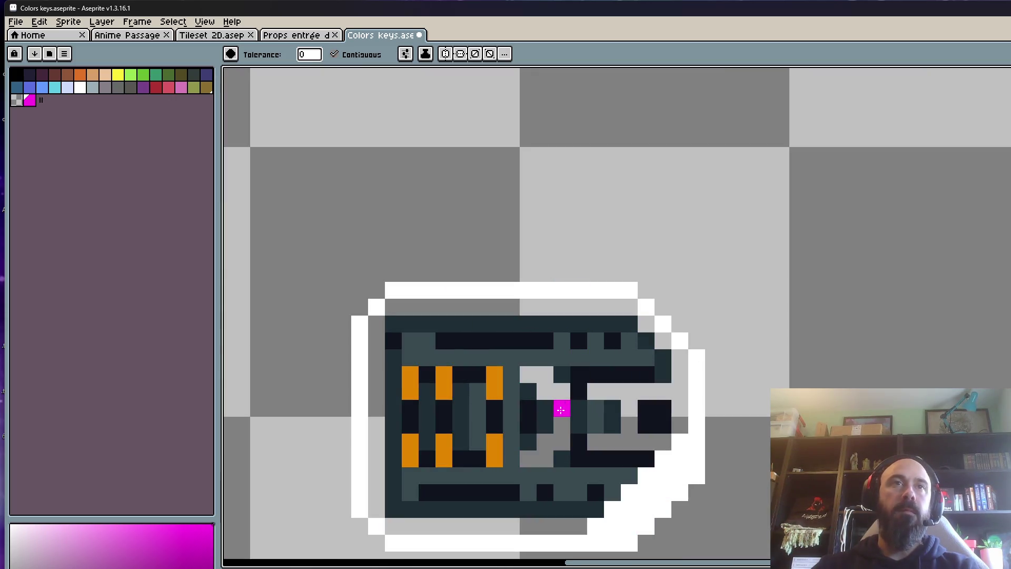
Step: Paint-bucket the white top-left outline area of the door sprite magenta
scroll(560, 409, "down", 3)
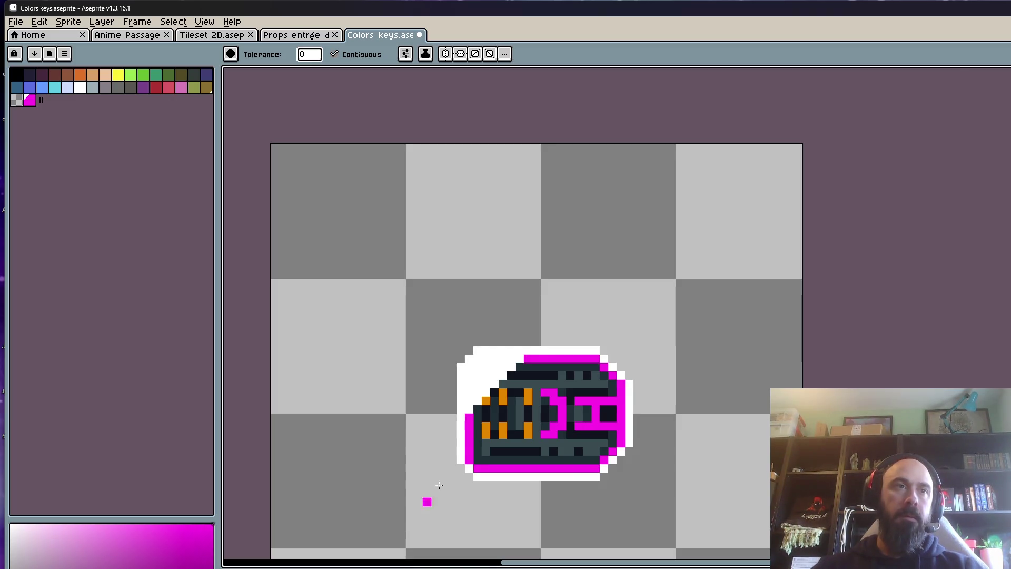
scroll(485, 367, "up", 2)
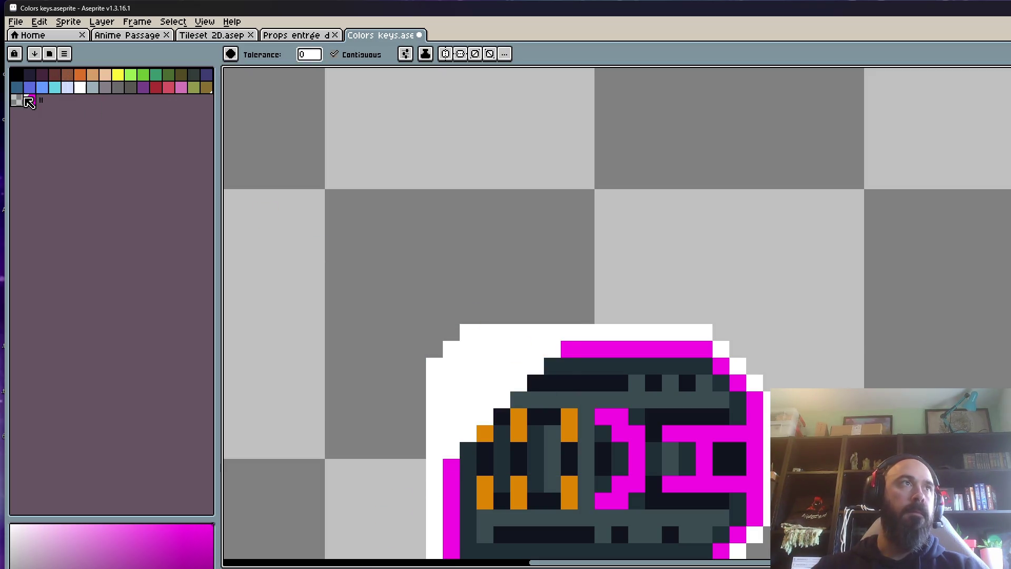
left_click(548, 349)
scroll(522, 357, "down", 3)
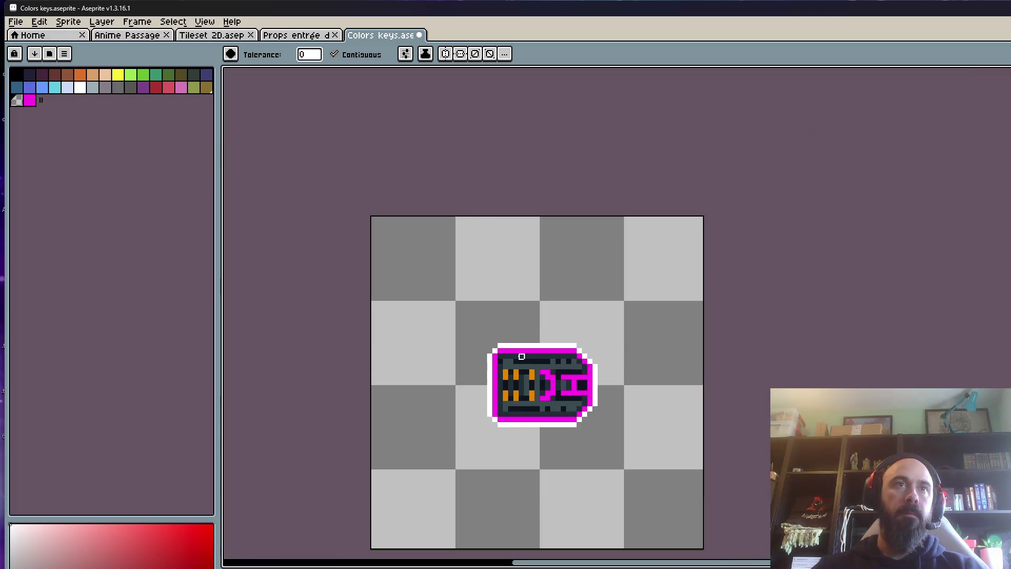
scroll(453, 488, "up", 1)
Step: Check the magenta fills, then tag the first frame 'Idle'
key("ctrl+z")
key("ctrl+z")
key("ctrl+z")
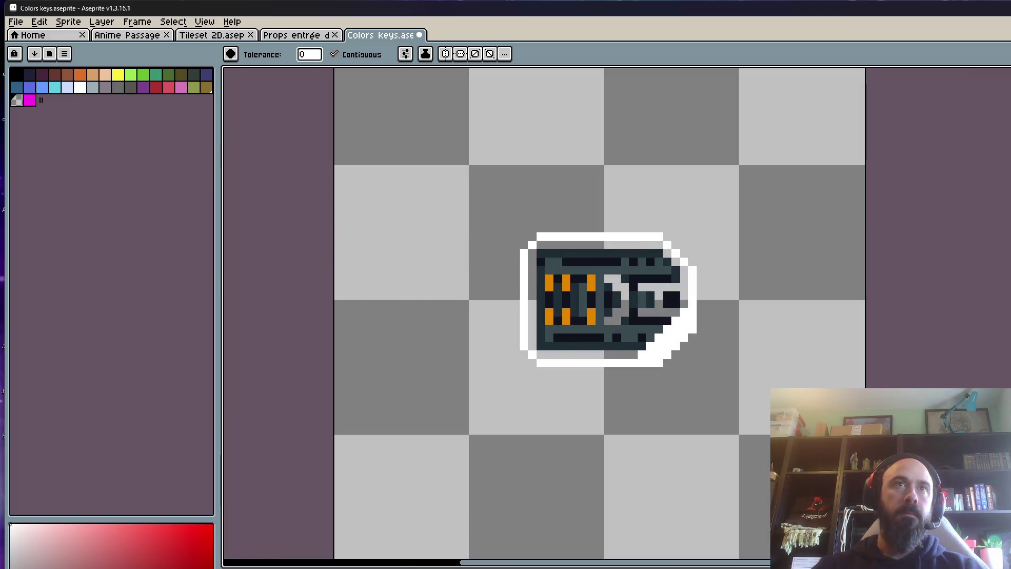
key("ctrl+y")
key("p")
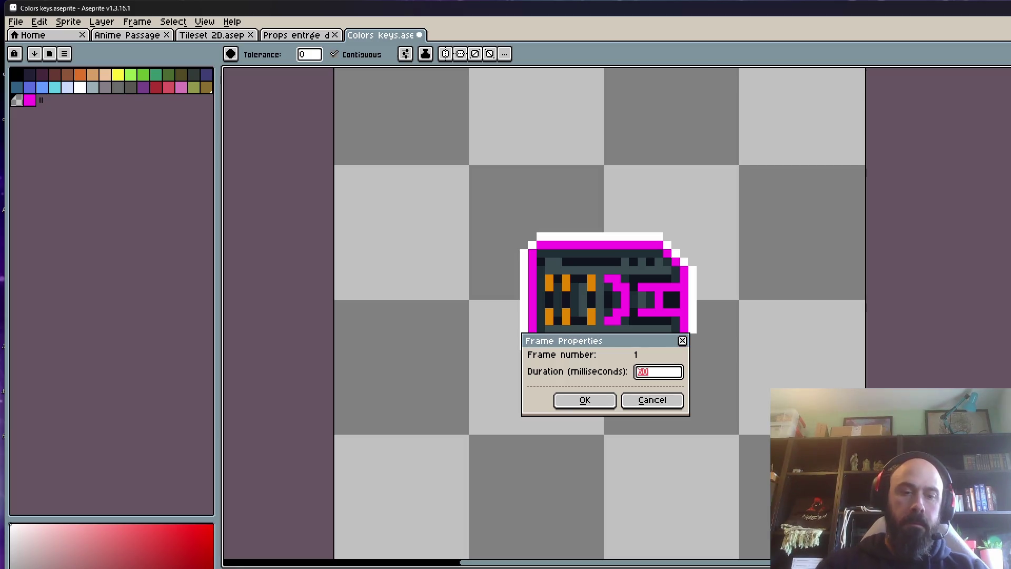
left_click(579, 402)
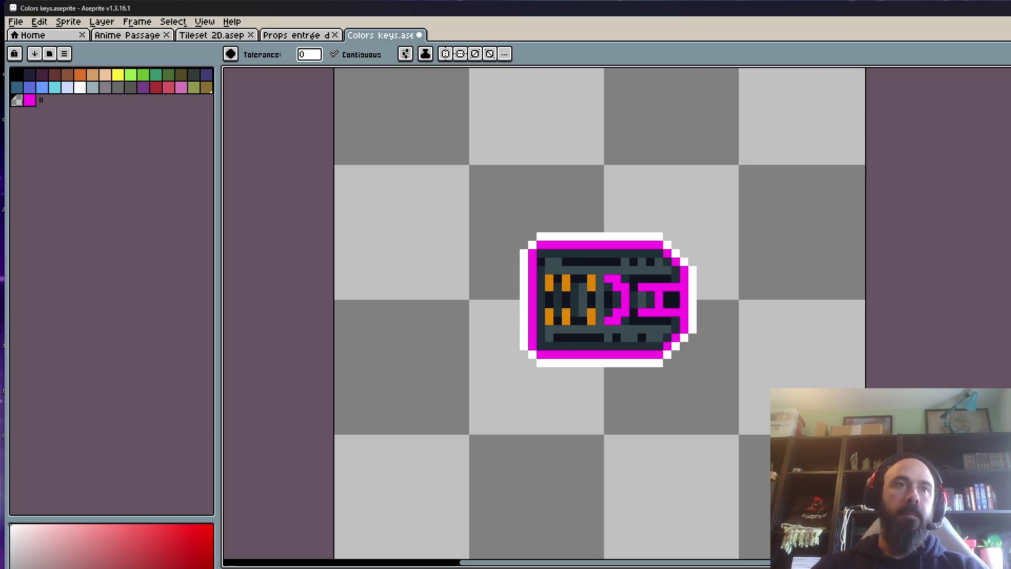
key("ctrl+z")
key("ctrl+y")
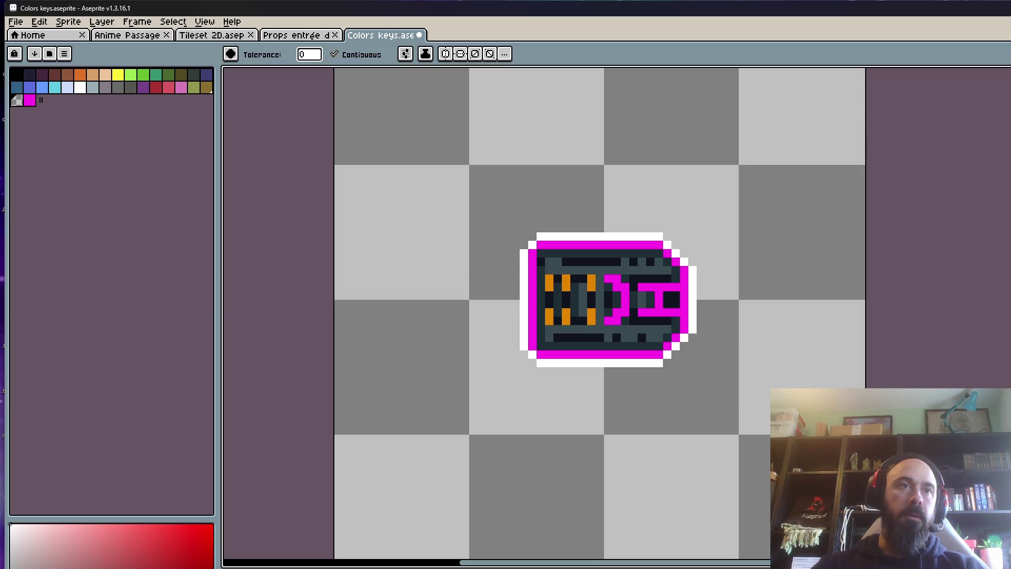
key("alt+F5")
type("Idle")
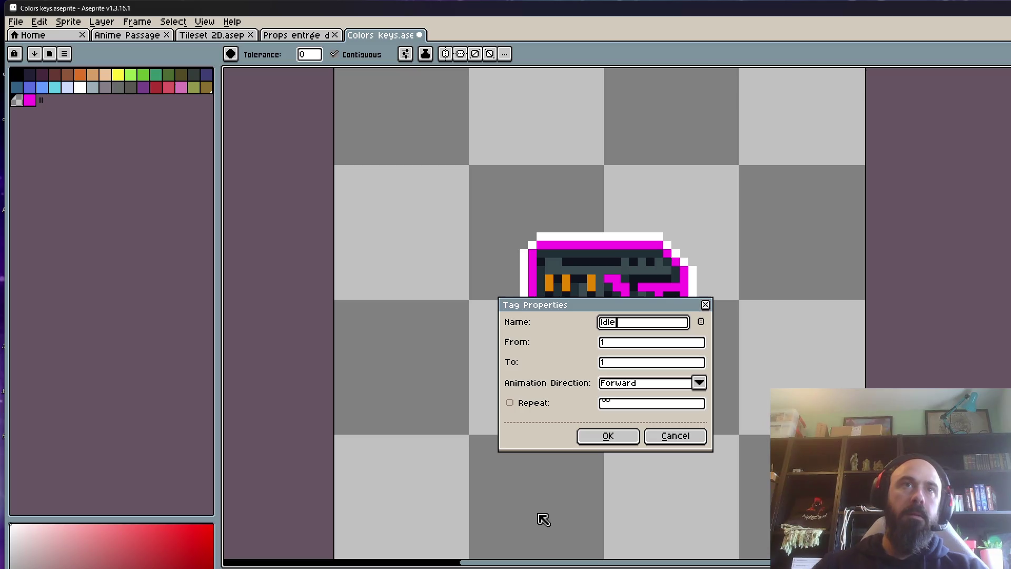
left_click(606, 443)
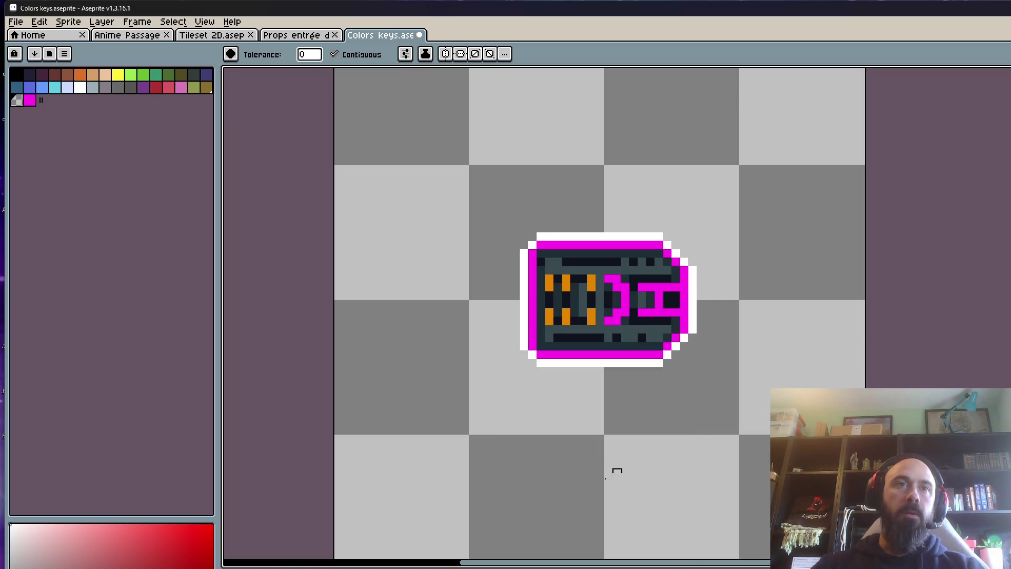
Step: Set the first frame's duration to 2500 ms
key("p")
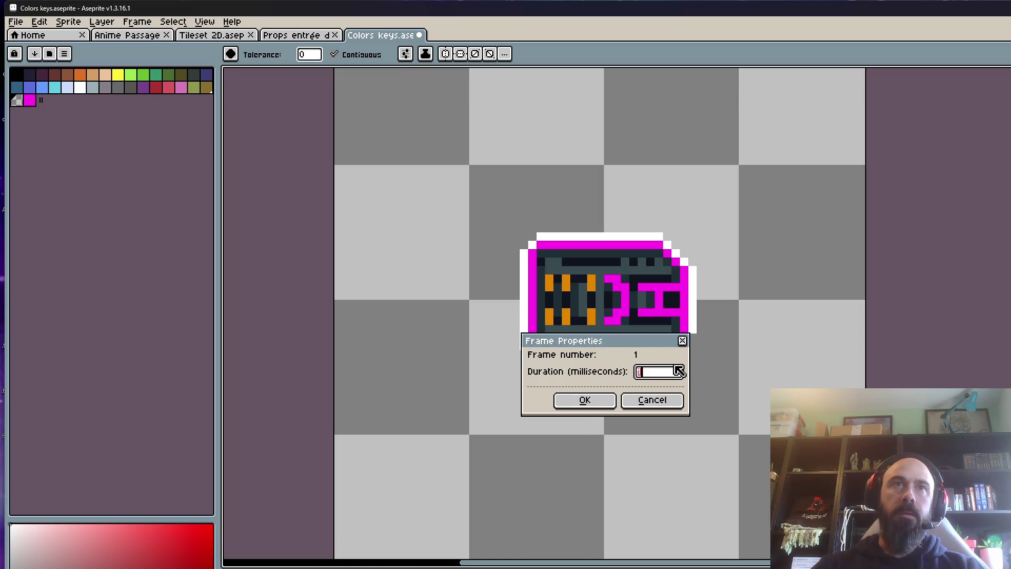
left_click(652, 400)
key("p")
type("2500")
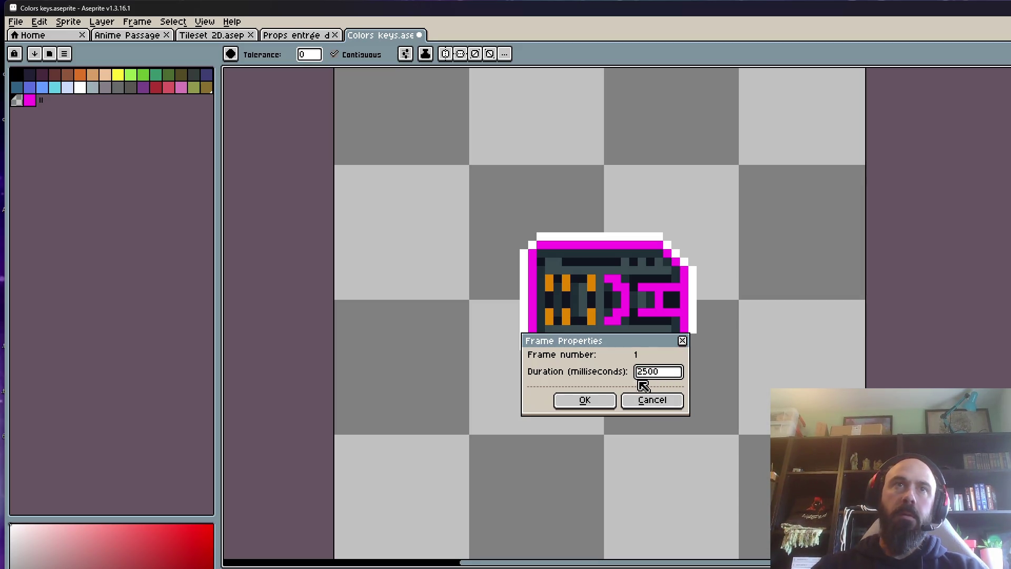
left_click(605, 401)
Step: Give frames 2–6 a duration of 80 ms and play the animation to preview the timing
key("Right")
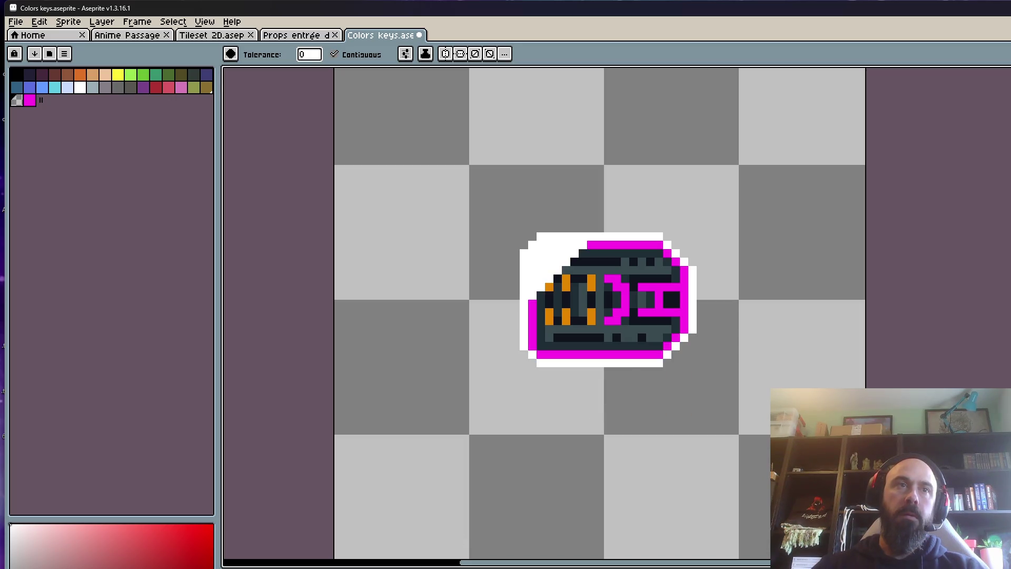
type("p50")
key("Return")
key("Right")
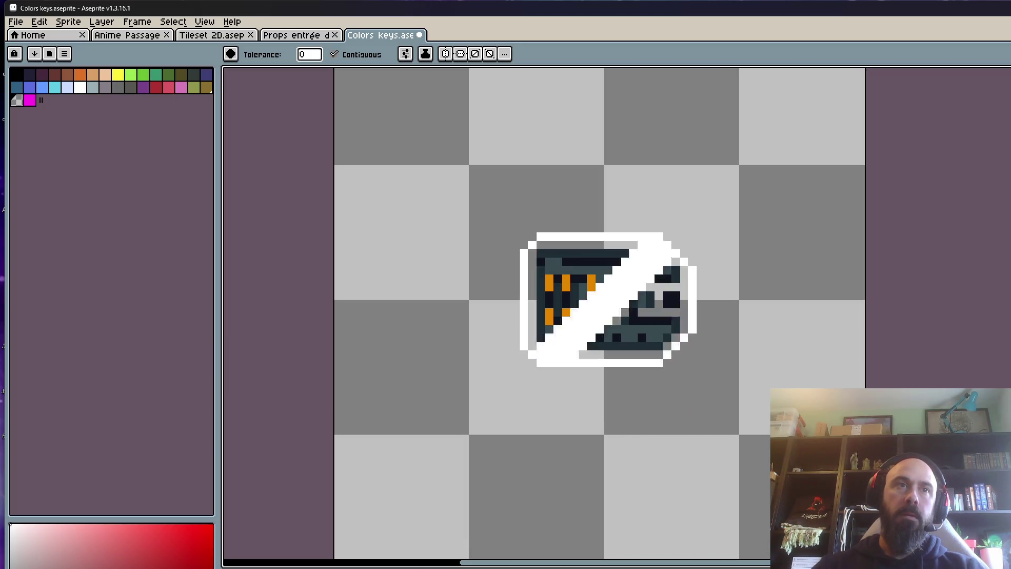
type("p50")
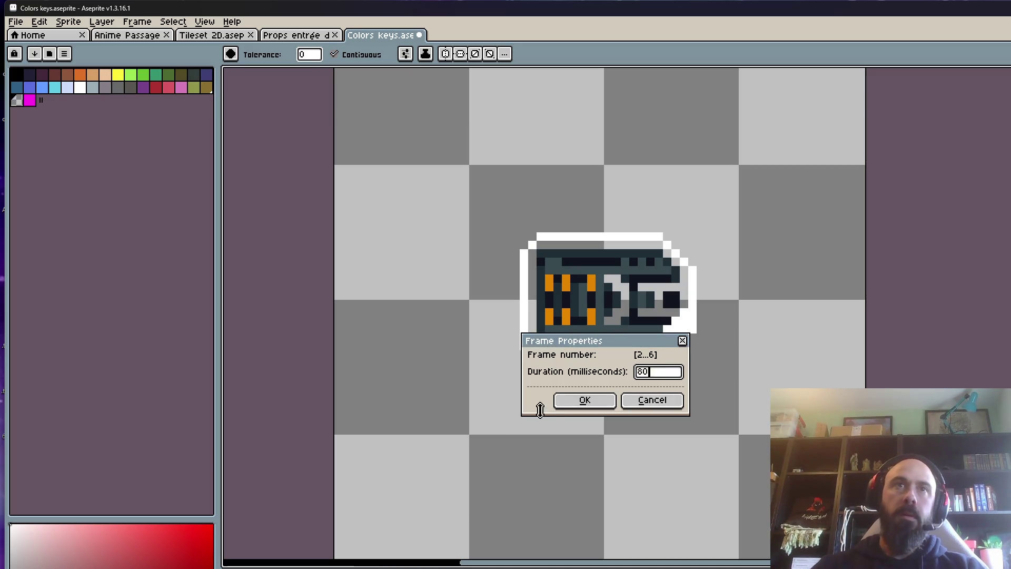
left_click(581, 400)
key("Right")
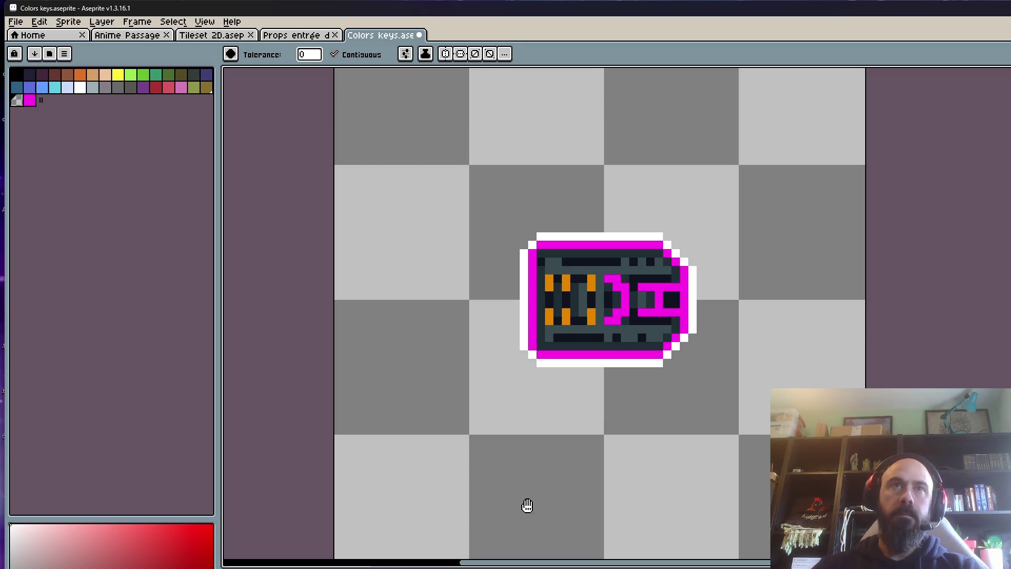
key("Return")
Step: Change the first frame's duration to 2000 ms
scroll(522, 504, "down", 1)
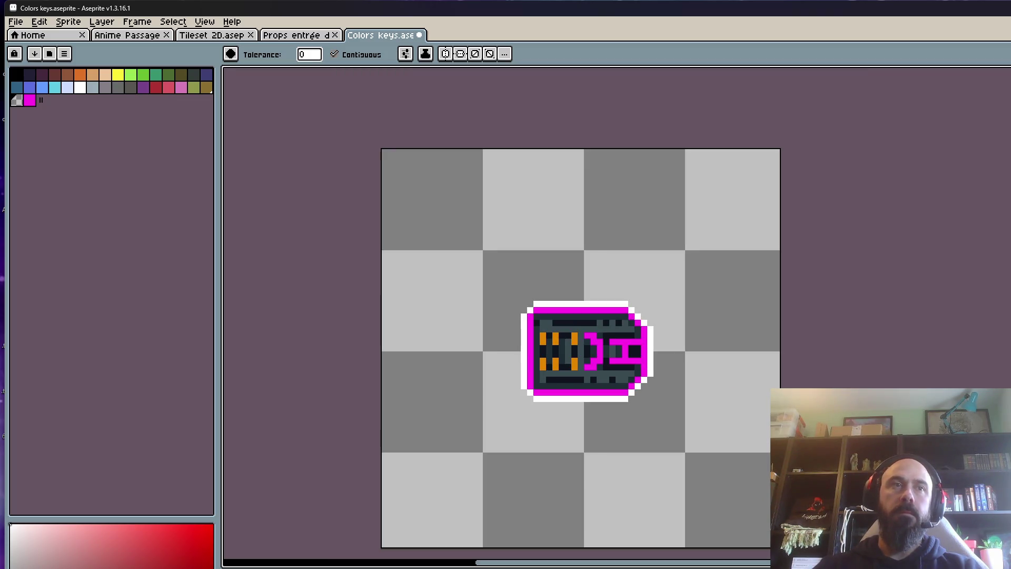
type("p")
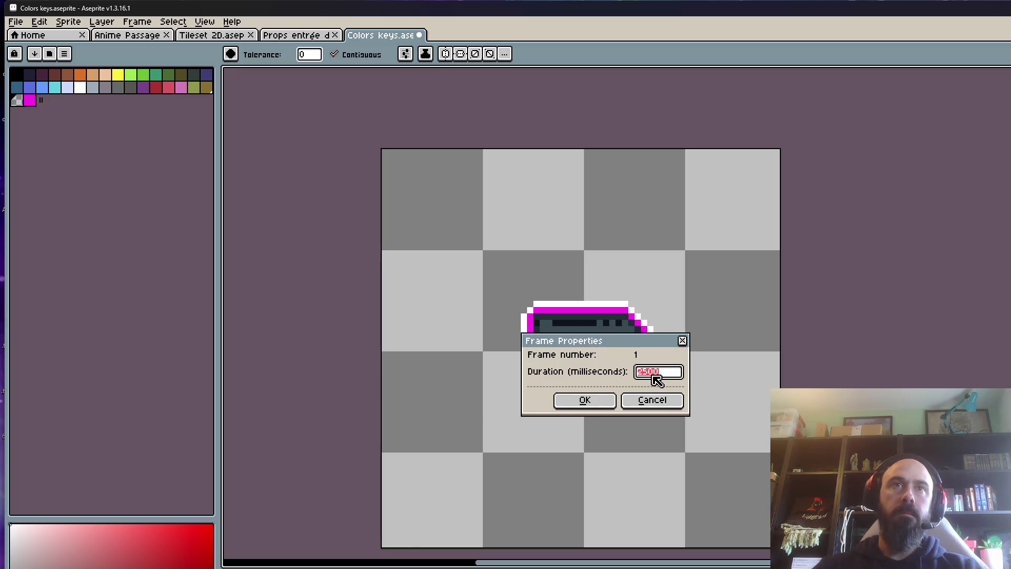
type("200")
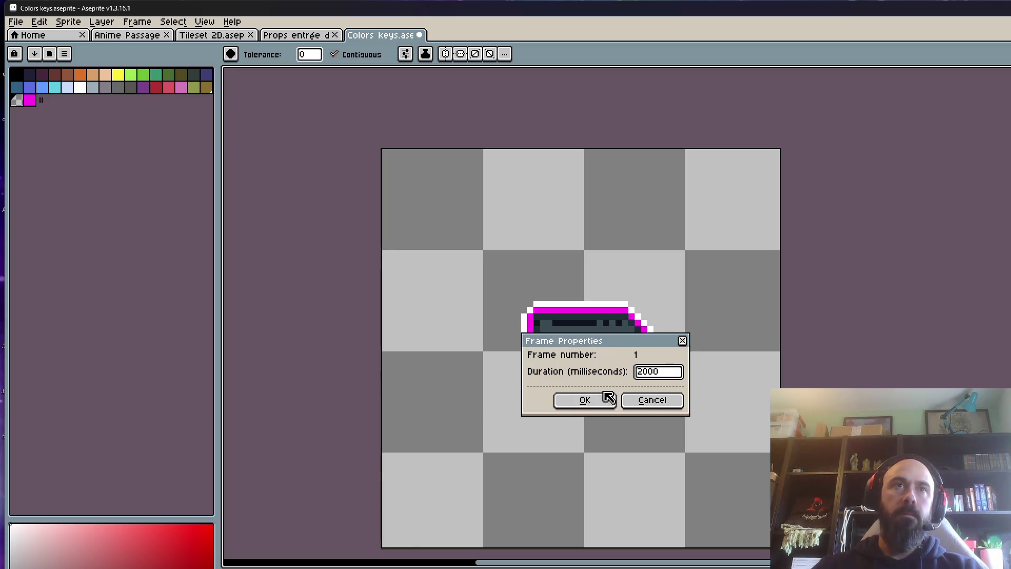
left_click(605, 399)
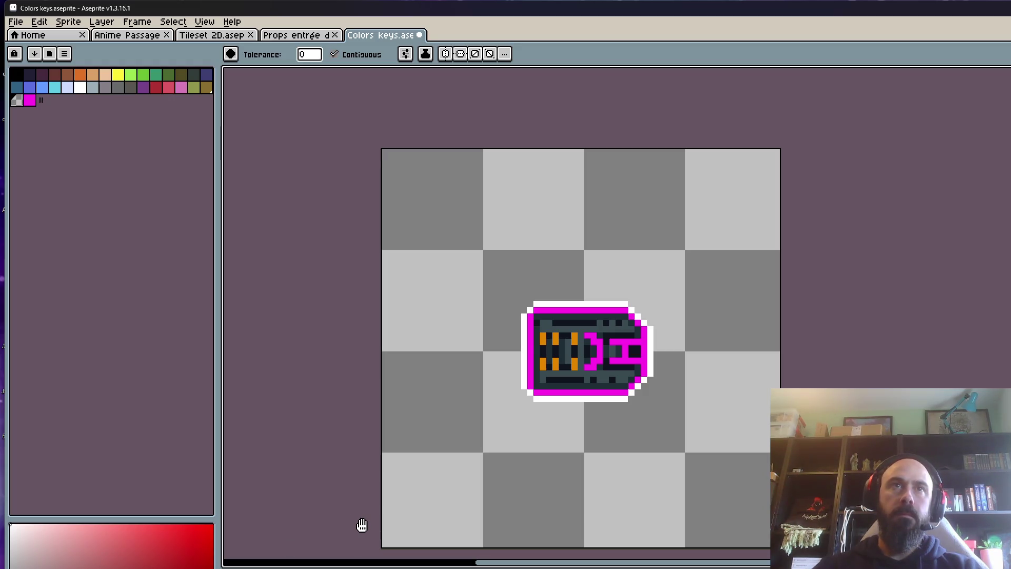
Step: Pick magenta from the sprite with the eyedropper and return to the Paint Bucket
scroll(607, 359, "up", 1)
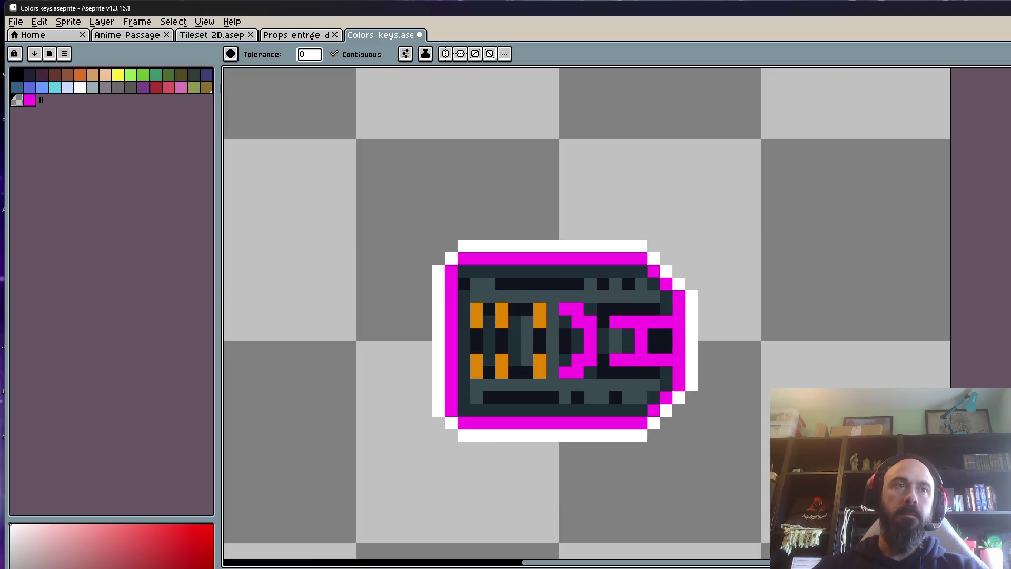
scroll(489, 347, "up", 1)
key("i")
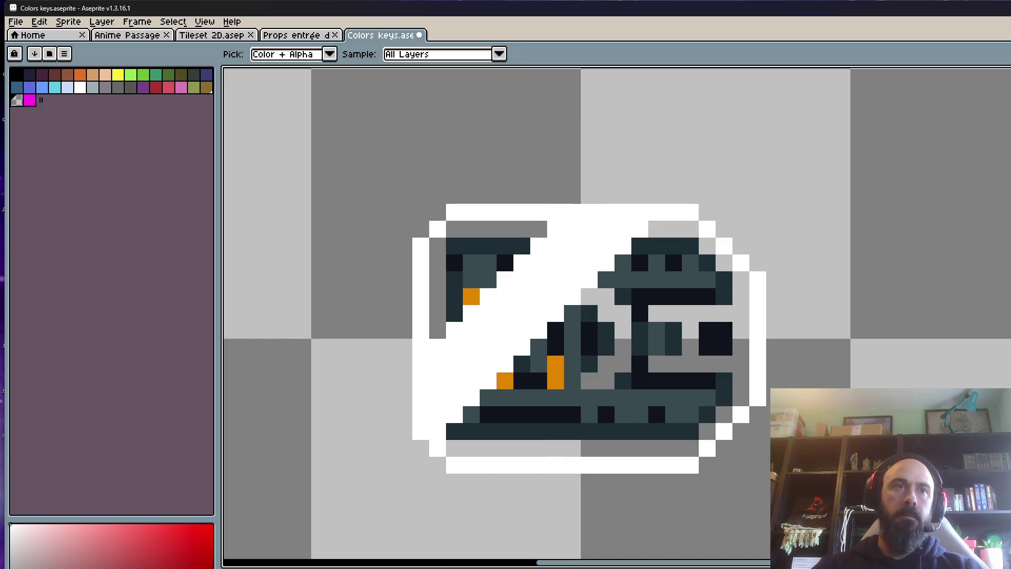
left_click(611, 366)
key("g")
Step: Fill a region magenta, then undo the unwanted fills
scroll(476, 372, "up", 1)
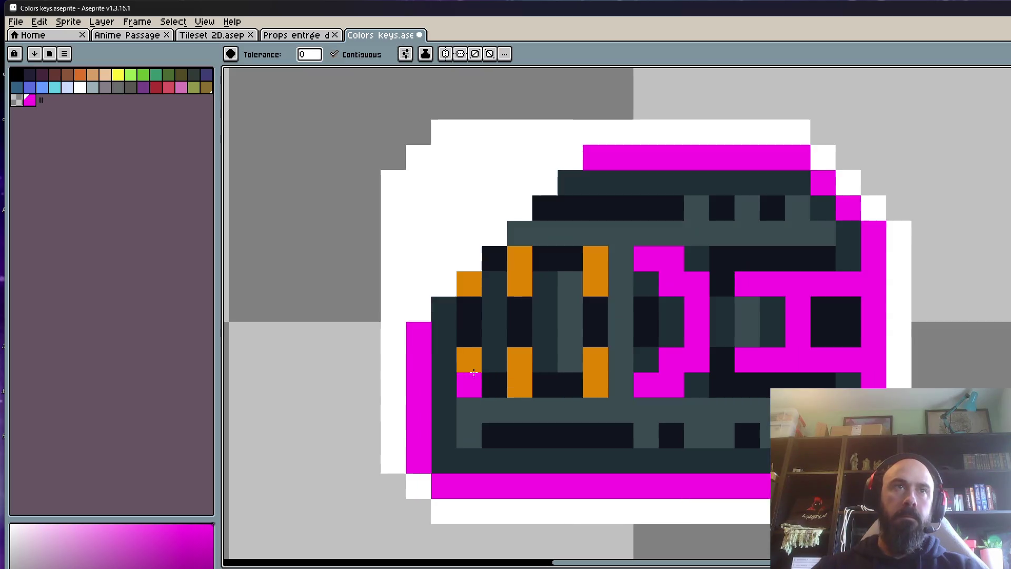
left_click(427, 386)
key("ctrl+z")
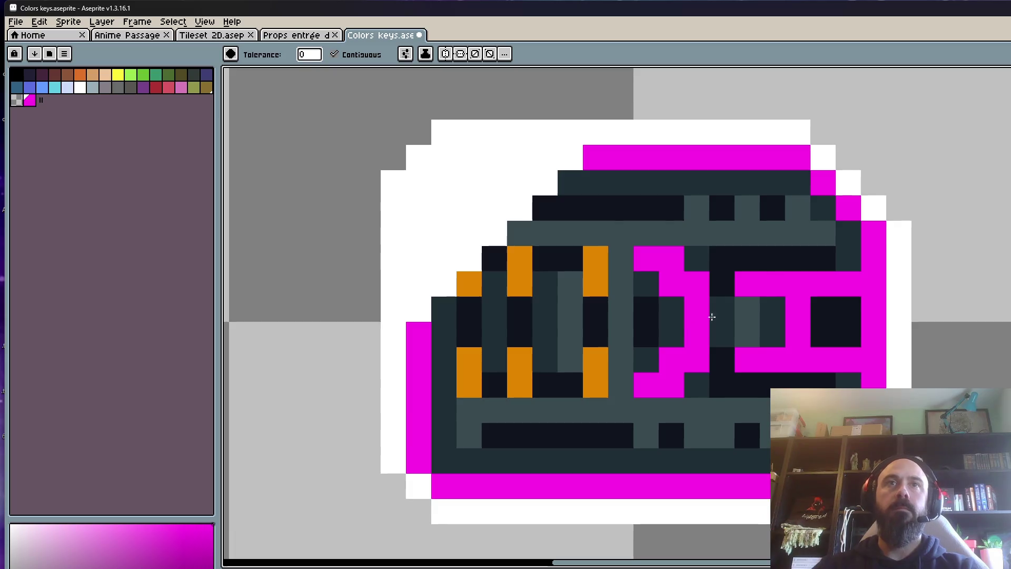
key("ctrl+z")
key("ctrl+z")
key("ctrl+z")
key("ctrl+z")
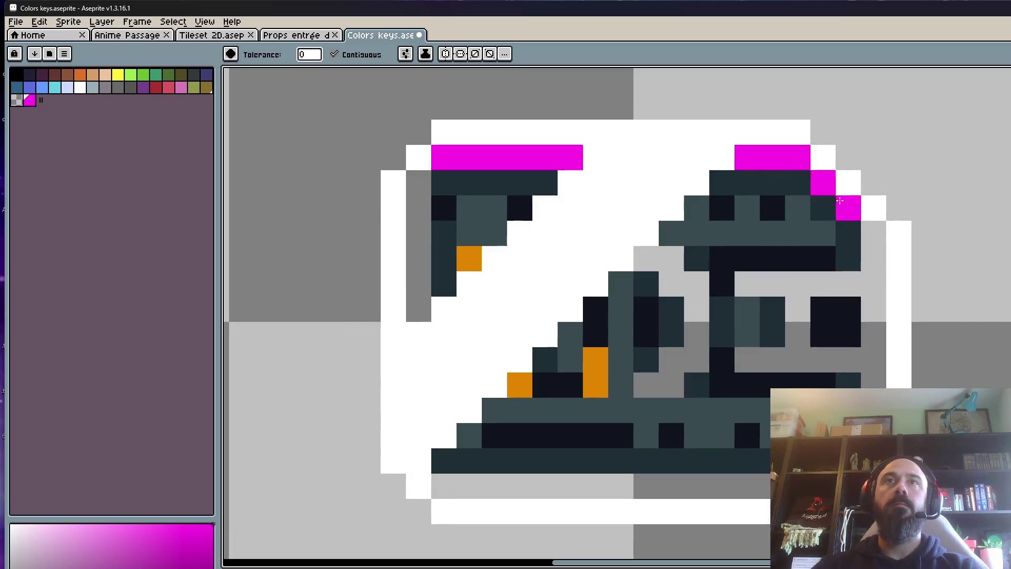
key("ctrl+z")
key("ctrl+z")
key("ctrl+z")
Step: Fill the middle grey shape, left edge column and bottom edge row magenta, then select the whole canvas
left_click(658, 260)
left_click(419, 264)
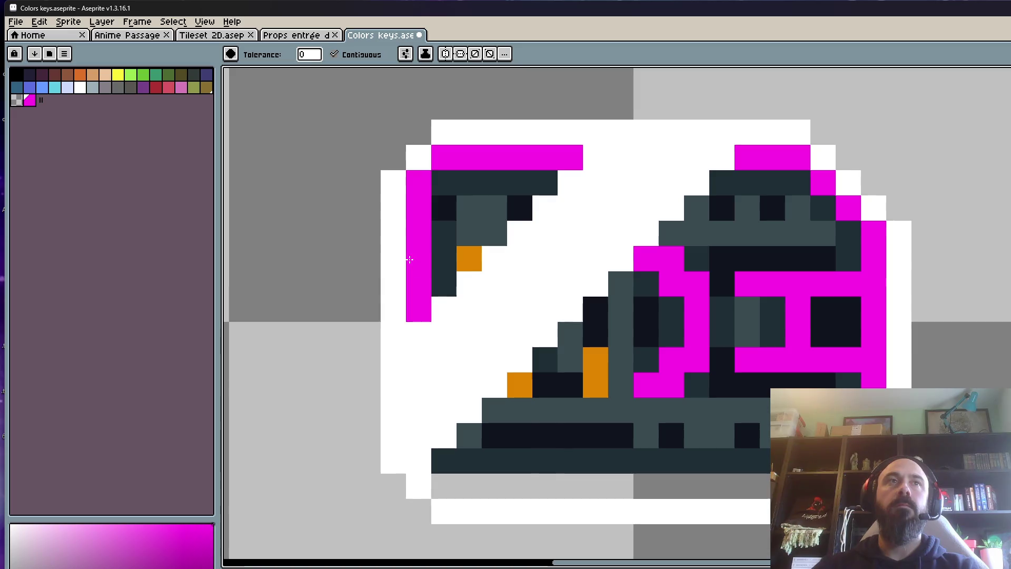
left_click(536, 477)
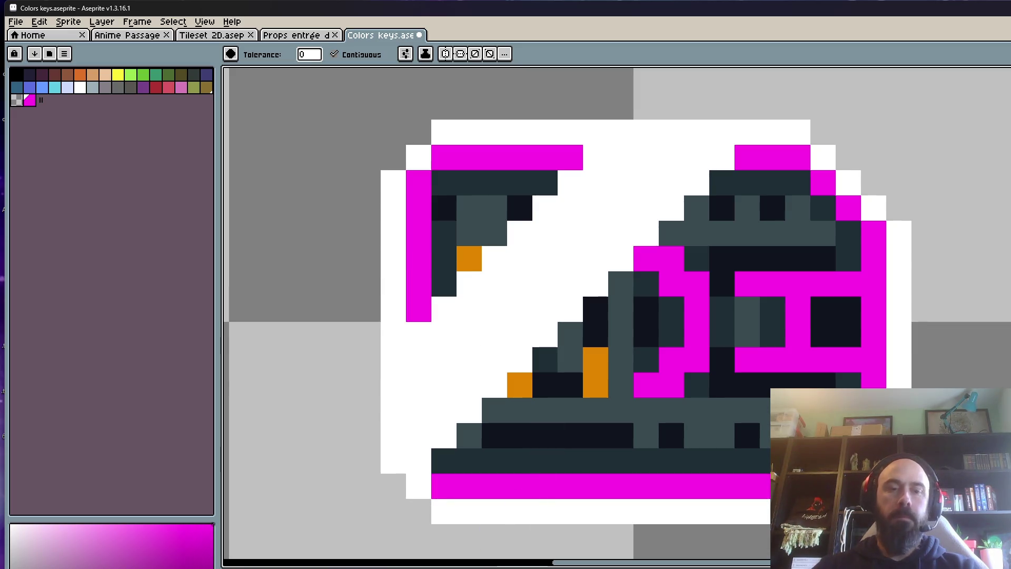
key("m")
key("ctrl+a")
scroll(492, 304, "down", 1)
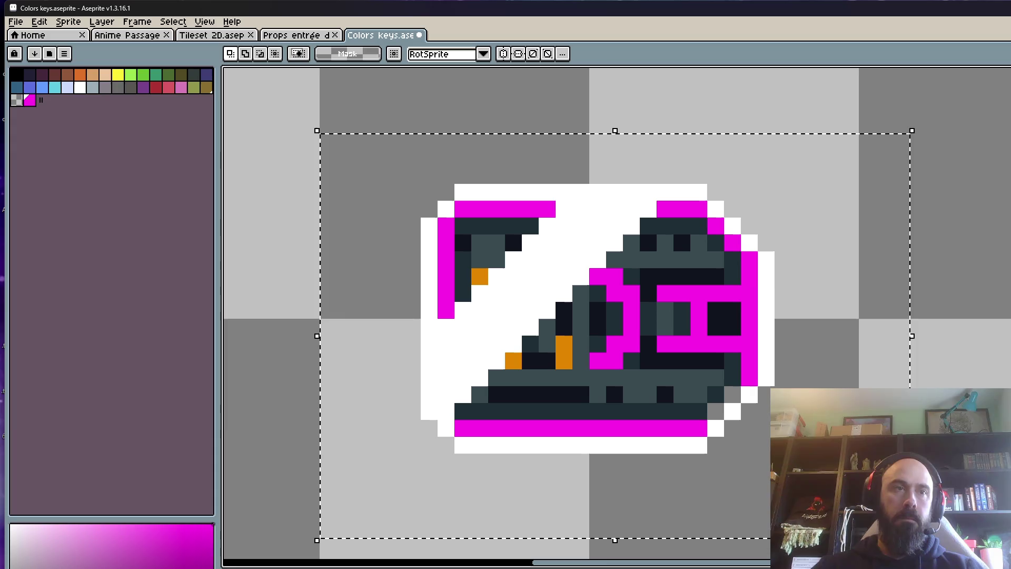
Step: Step back through the flip and transform history to the horizontal key and clear the selection
key("shift+h")
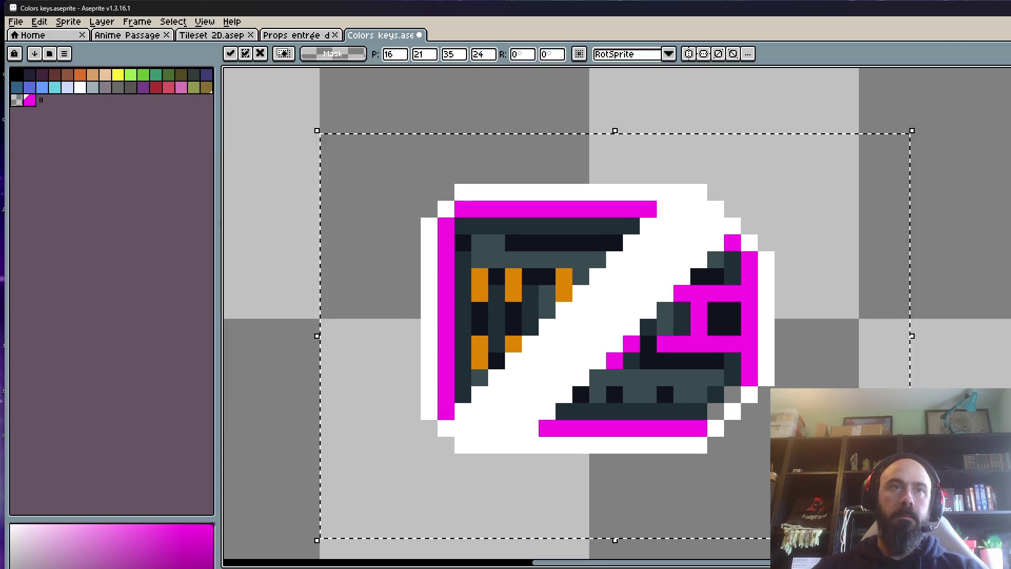
key("ctrl+z")
key("ctrl+z")
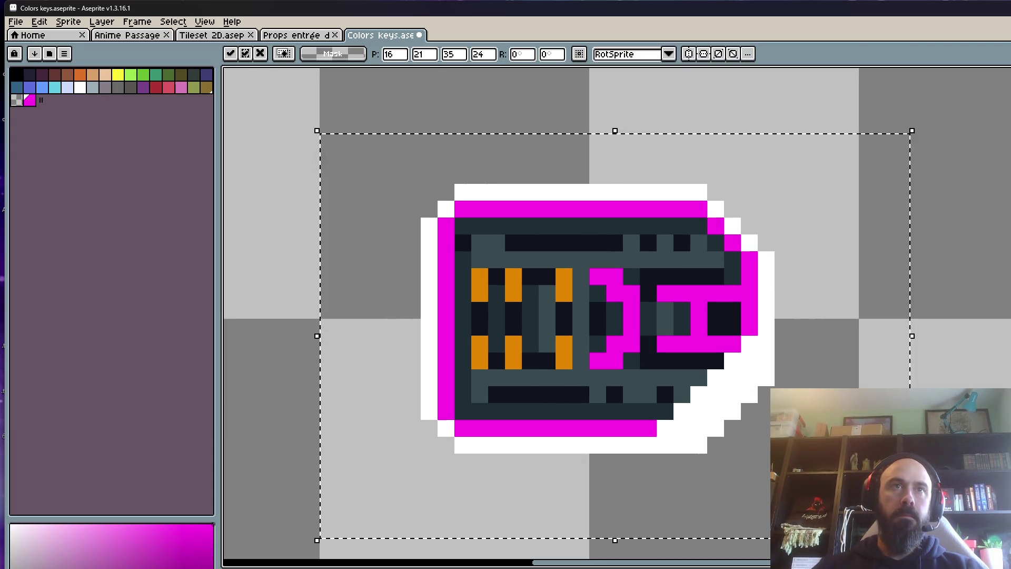
key("shift+h")
key("ctrl+z")
key("shift+h")
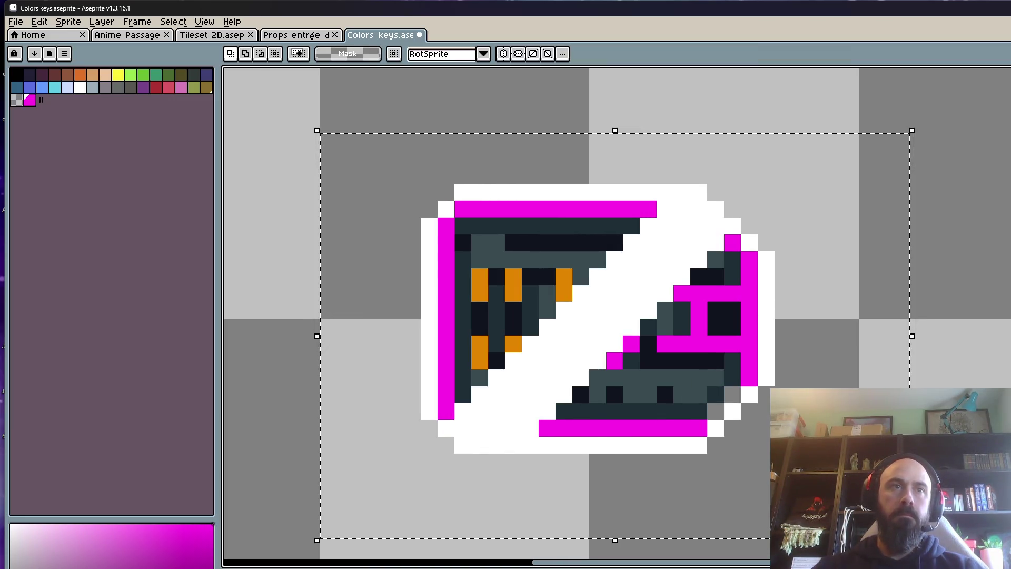
key("ctrl+z")
key("shift+h")
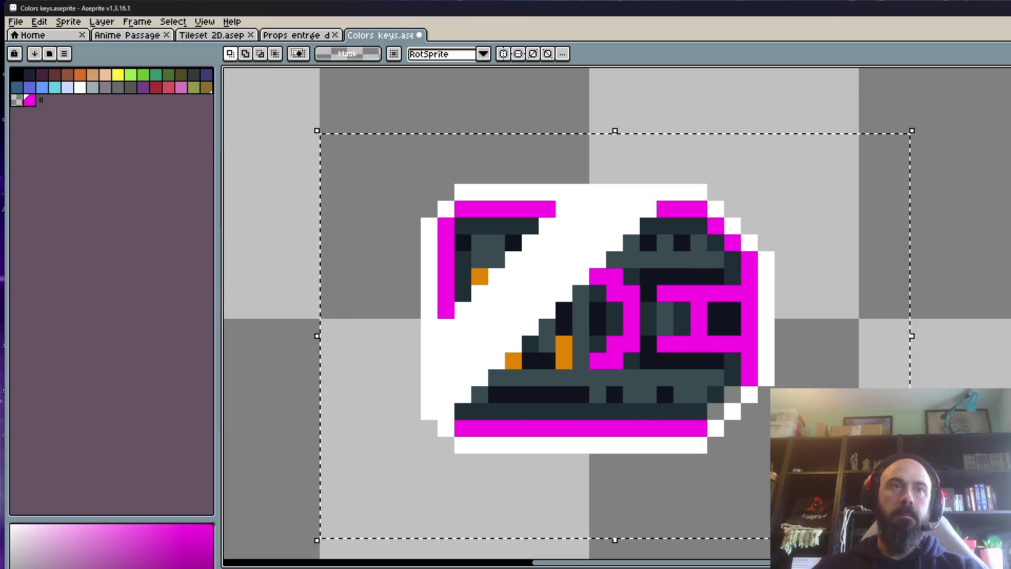
key("ctrl+z")
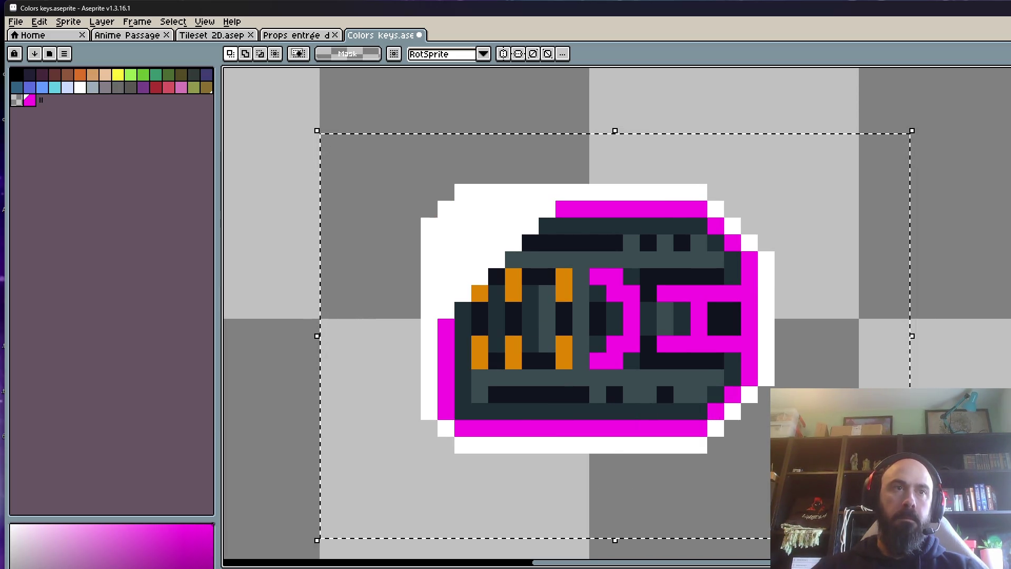
key("ctrl+z")
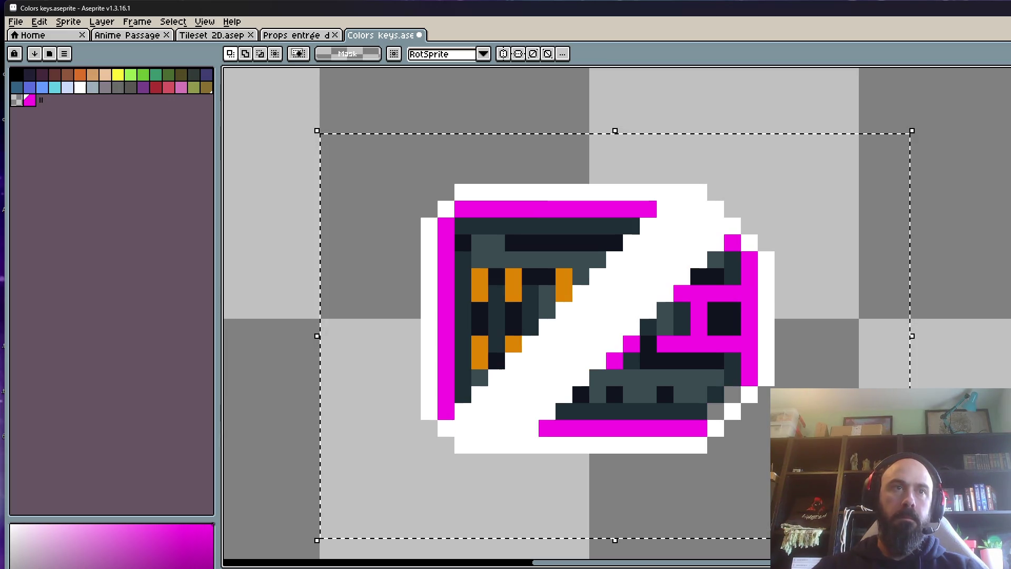
key("ctrl+d")
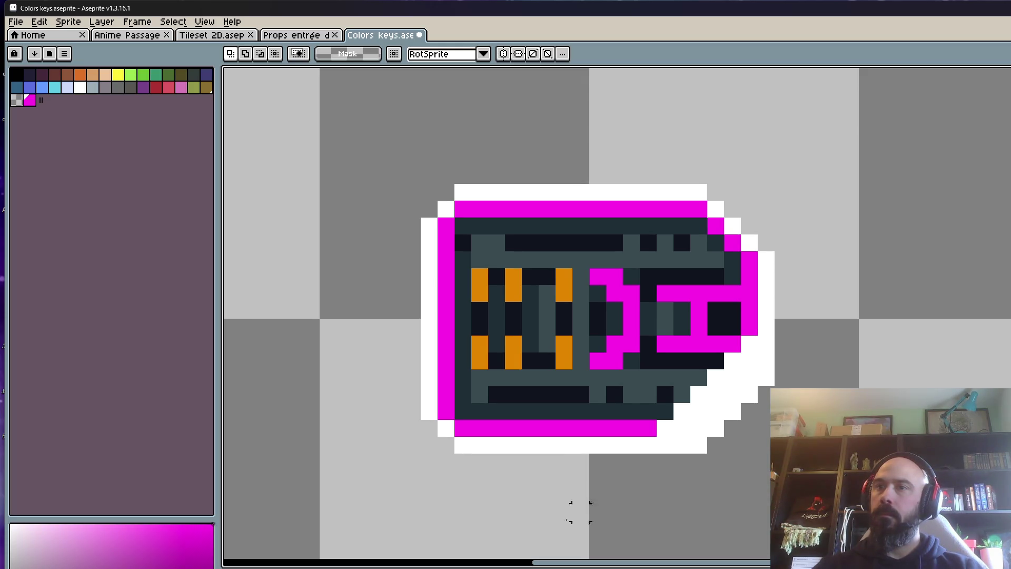
Step: Compare earlier skewed states and settle on the key with its restored bottom-right corner
key("ctrl+z")
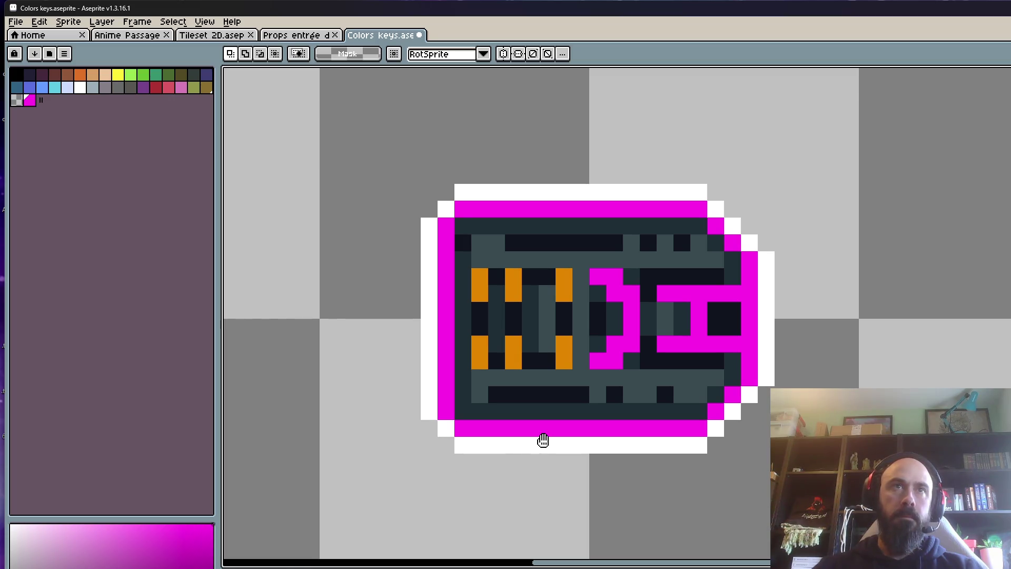
key("ctrl+z")
key("ctrl+y")
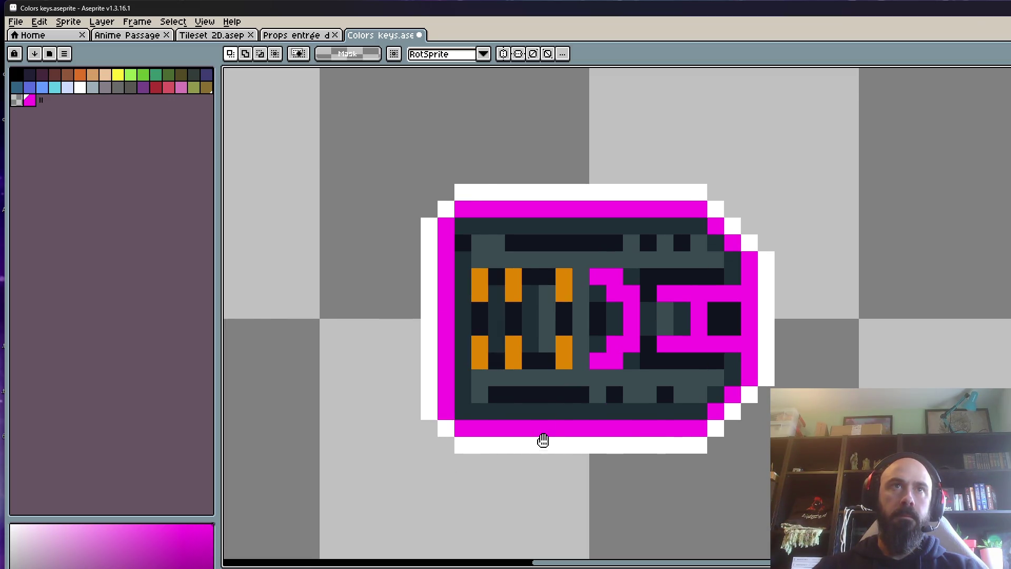
scroll(543, 440, "down", 3)
key("ctrl+z")
key("ctrl+y")
key("ctrl+z")
key("ctrl+y")
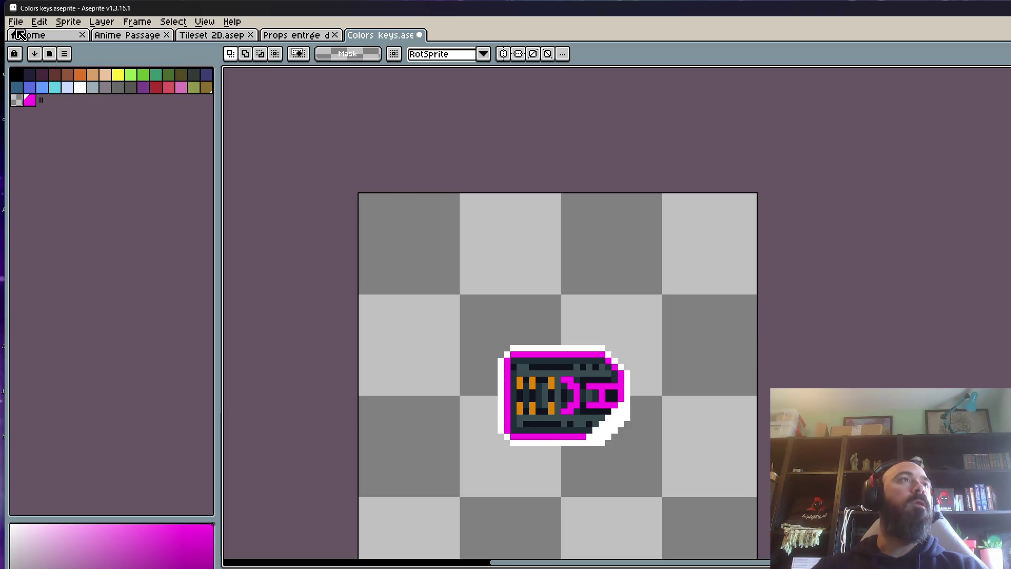
Step: Return to the Colors keys tab from Home and save it with File > Save
left_click(19, 35)
left_click(383, 37)
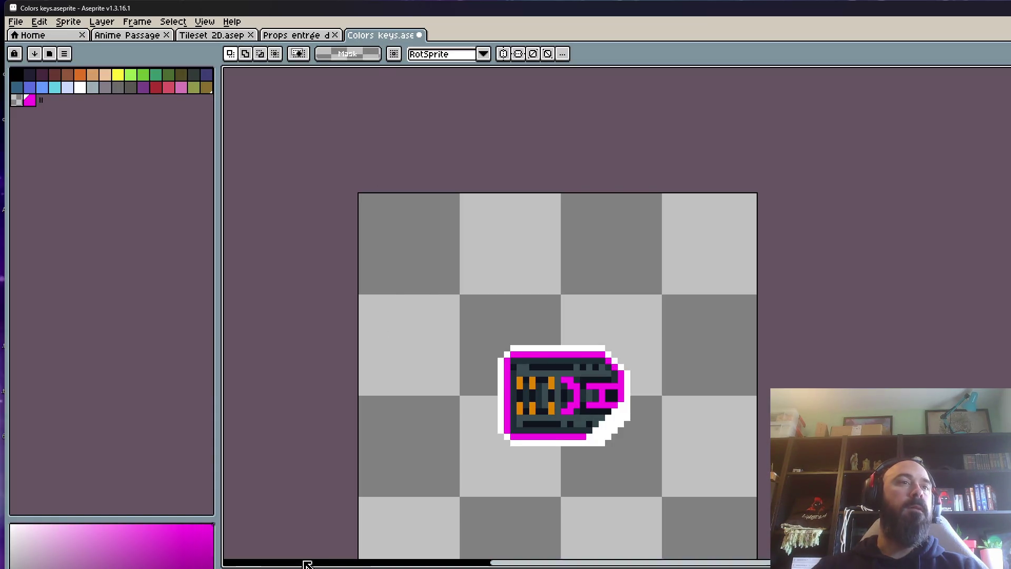
left_click(16, 22)
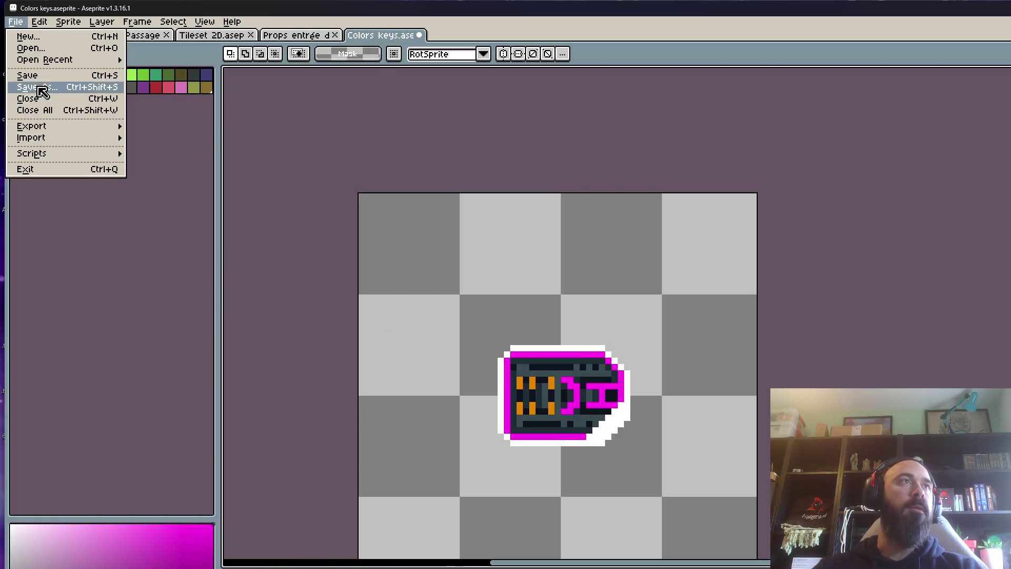
left_click(24, 77)
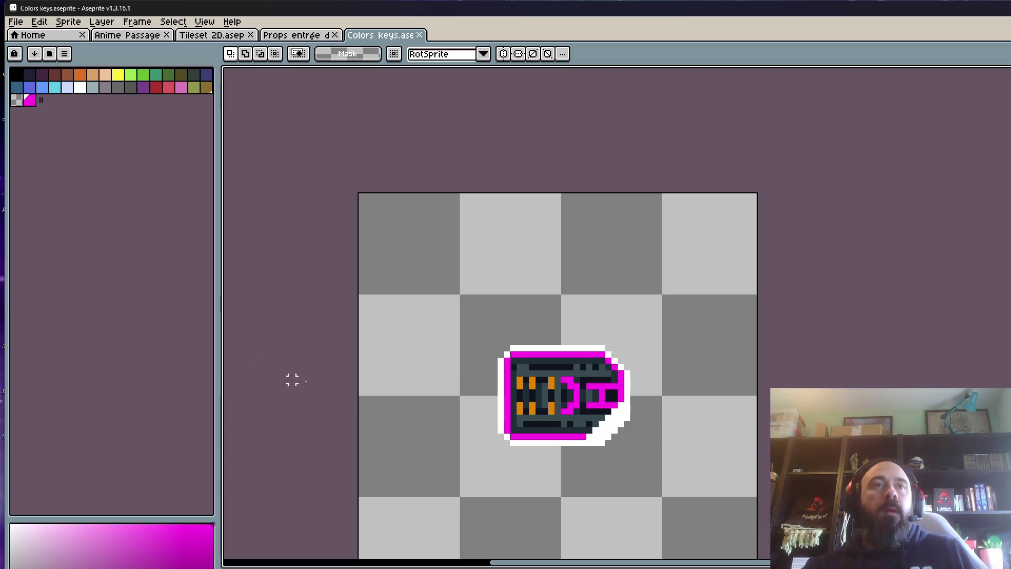
scroll(380, 413, "down", 1)
scroll(414, 431, "up", 1)
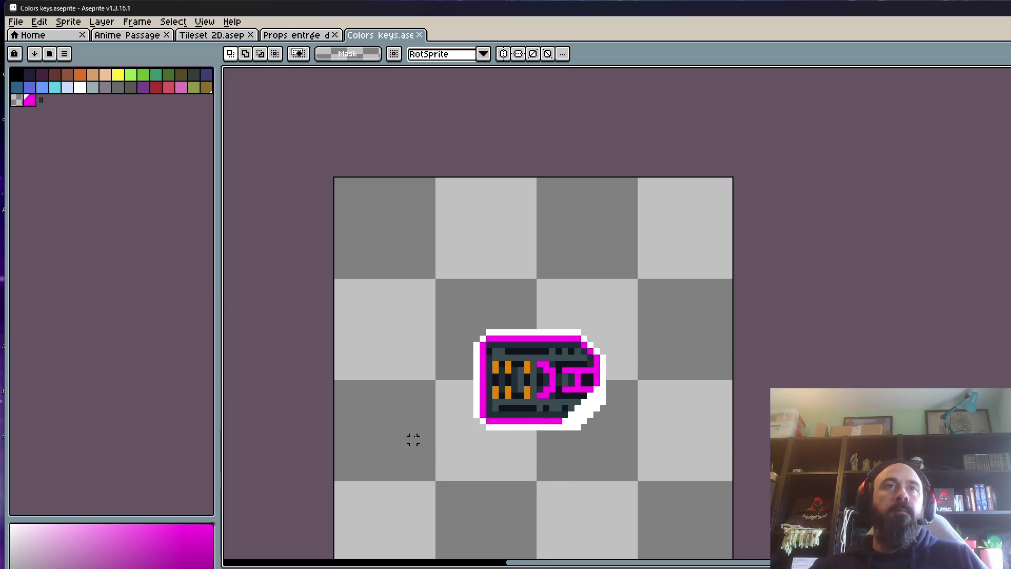
scroll(416, 424, "up", 1)
scroll(418, 418, "down", 1)
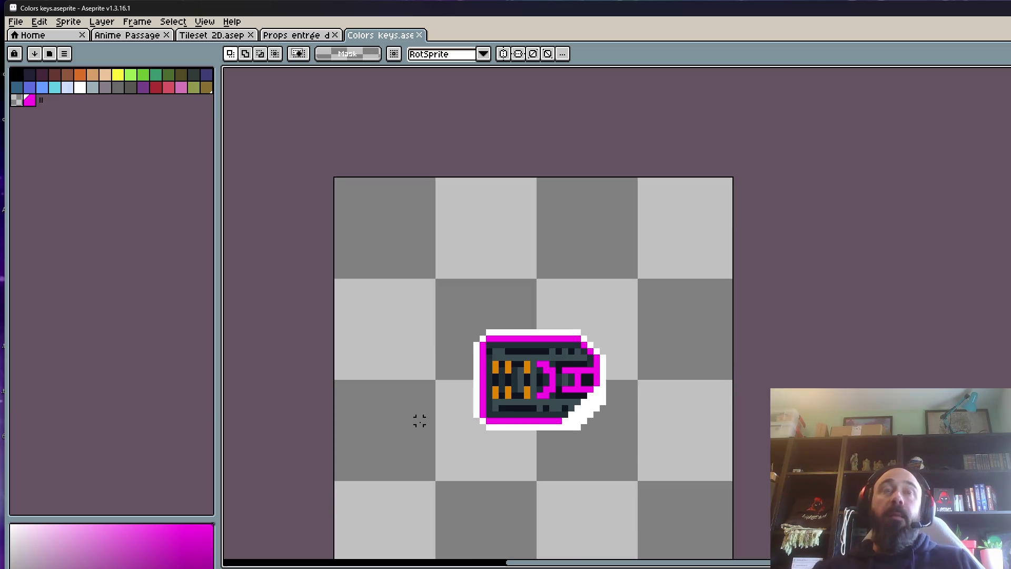
scroll(418, 418, "up", 1)
scroll(418, 418, "down", 1)
scroll(469, 332, "up", 3)
scroll(474, 337, "down", 3)
scroll(476, 337, "up", 1)
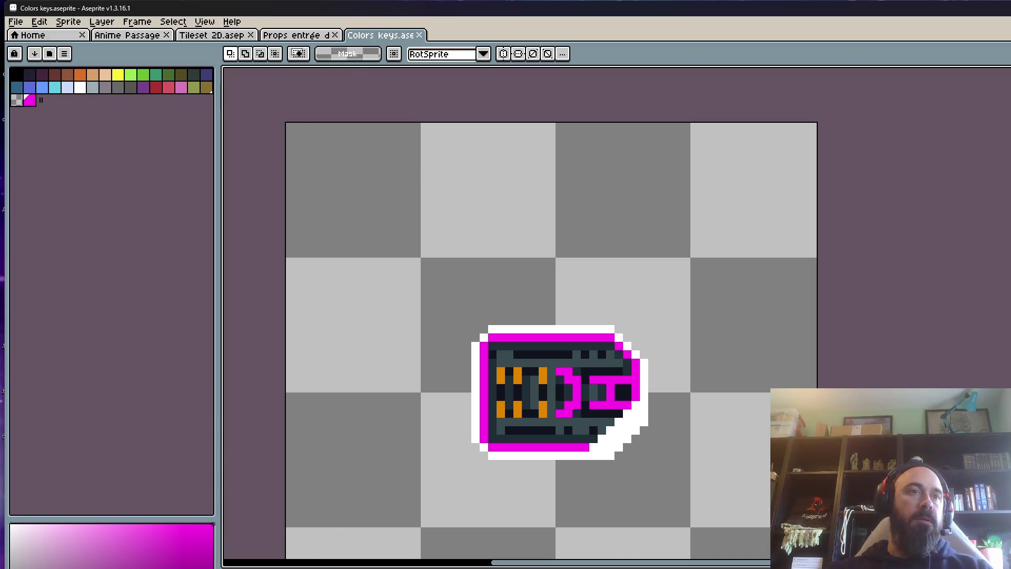
scroll(531, 363, "down", 1)
scroll(531, 363, "down", 1)
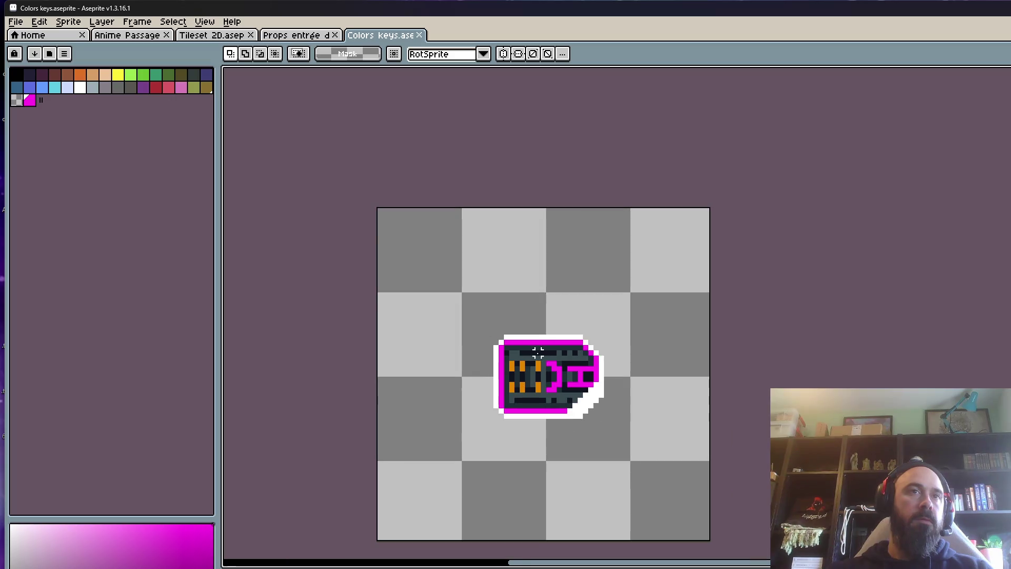
scroll(530, 363, "down", 1)
scroll(531, 364, "up", 3)
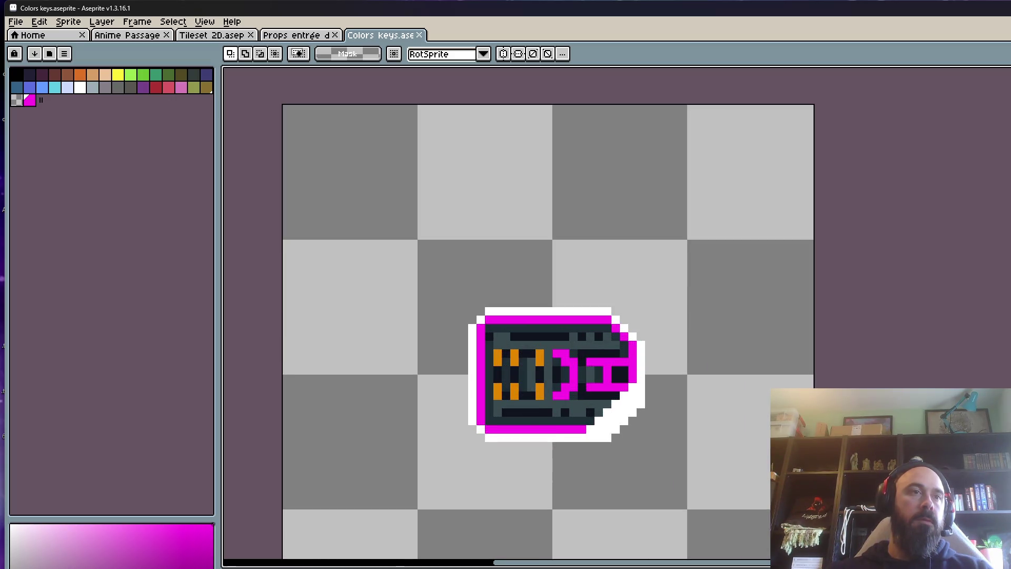
scroll(463, 379, "down", 1)
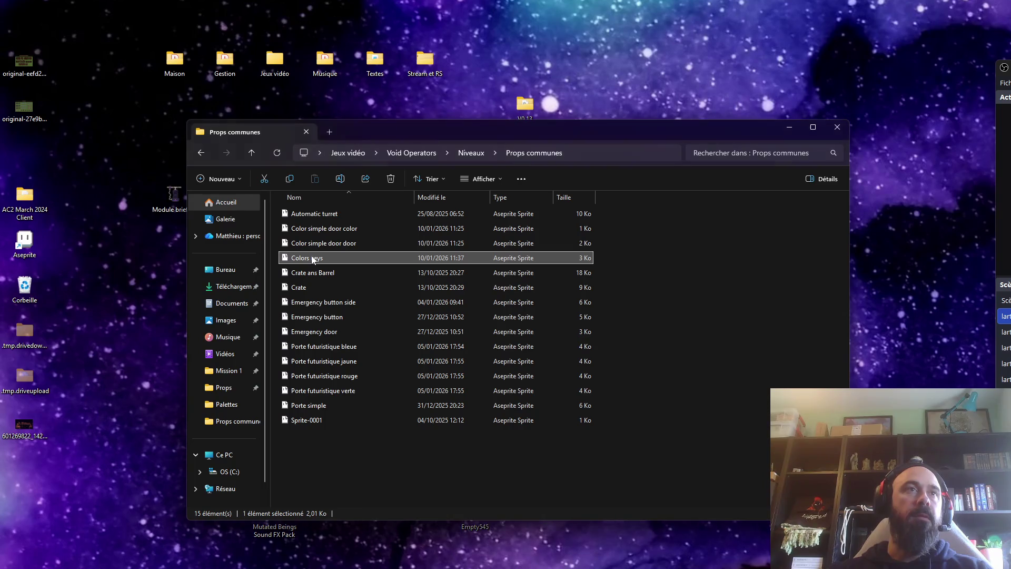
Step: Copy the Colors keys file, paste it on the desktop, then delete the pasted copy
right_click(312, 258)
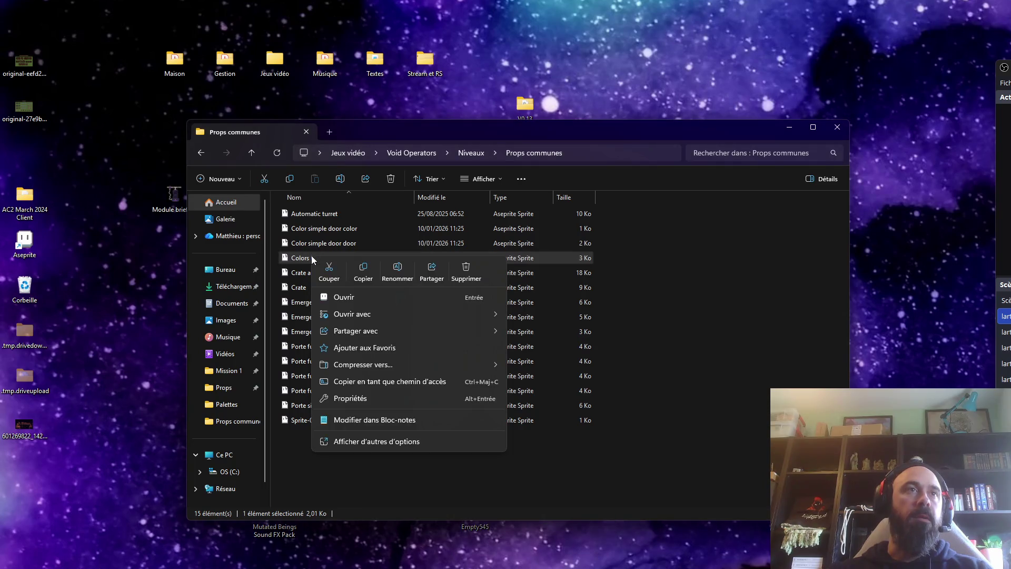
left_click(363, 276)
right_click(274, 431)
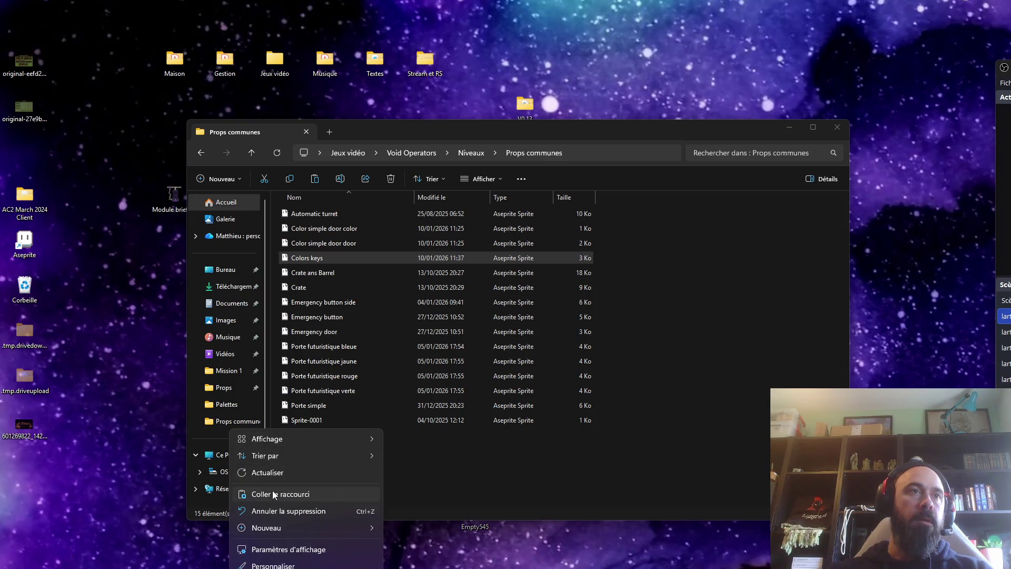
left_click(280, 494)
key("Delete")
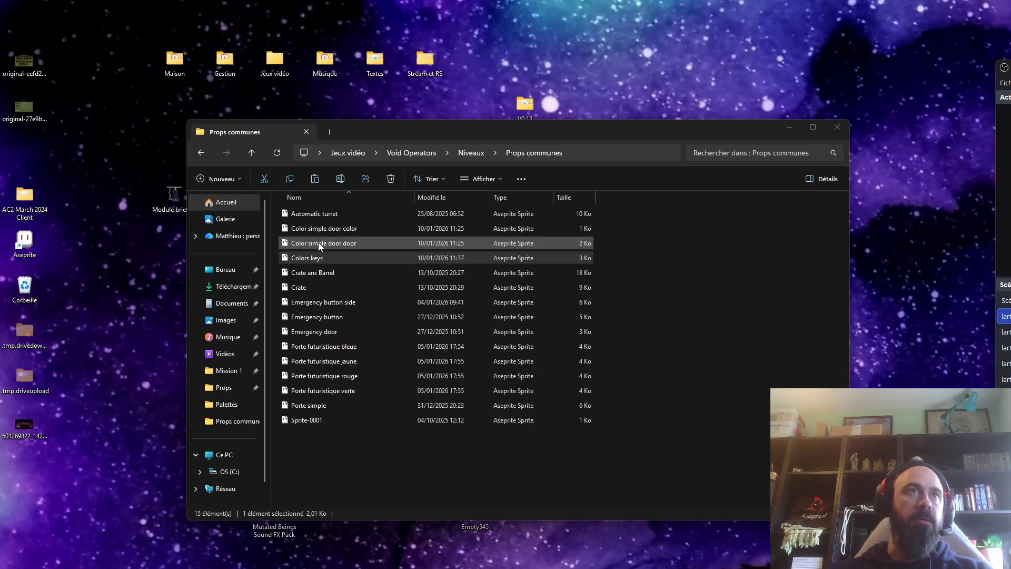
Step: Open Color simple door color and Color simple door door in Aseprite, moving its window back to the top
left_click(329, 231)
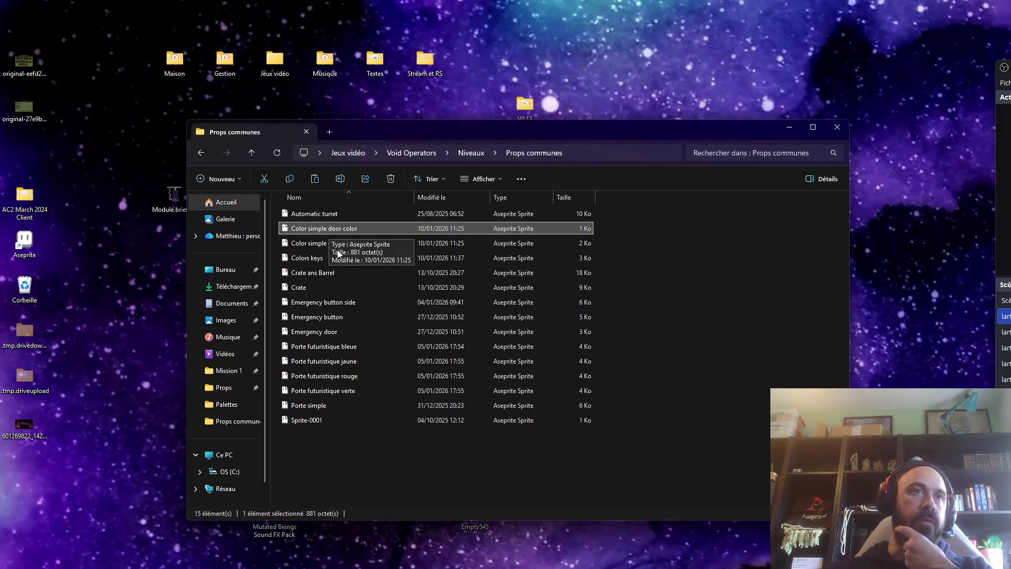
left_click(346, 246)
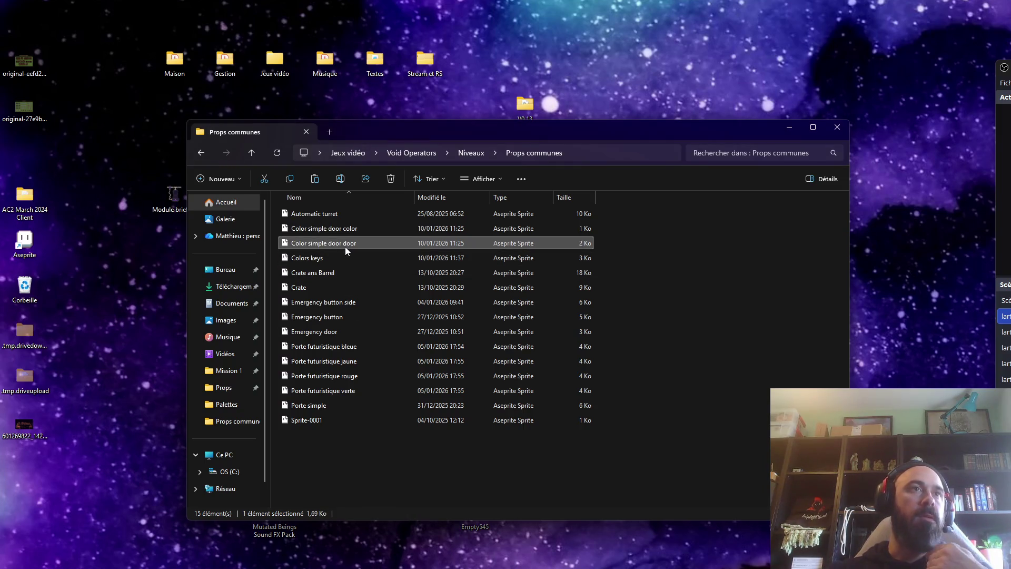
double_click(343, 232)
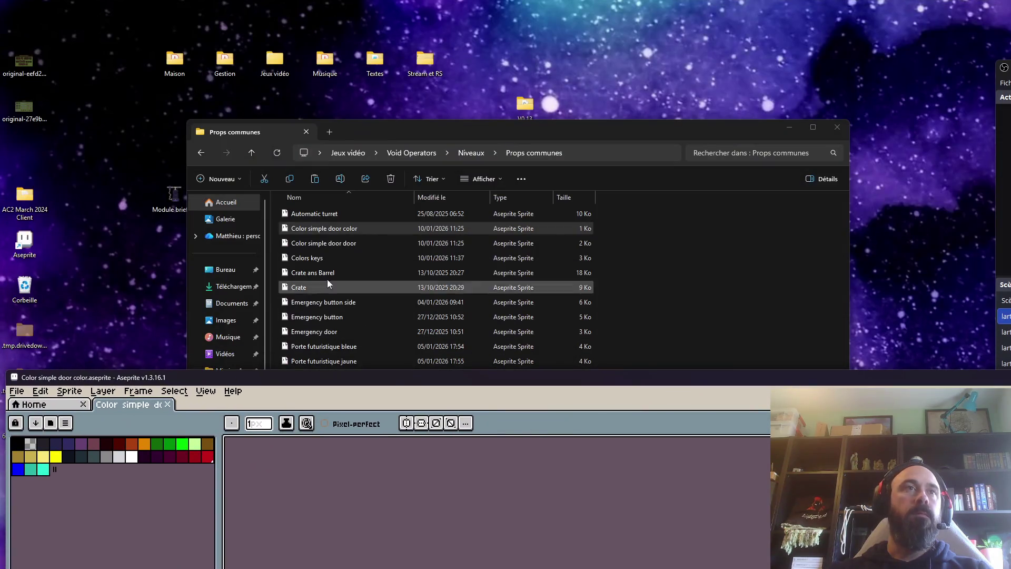
double_click(318, 244)
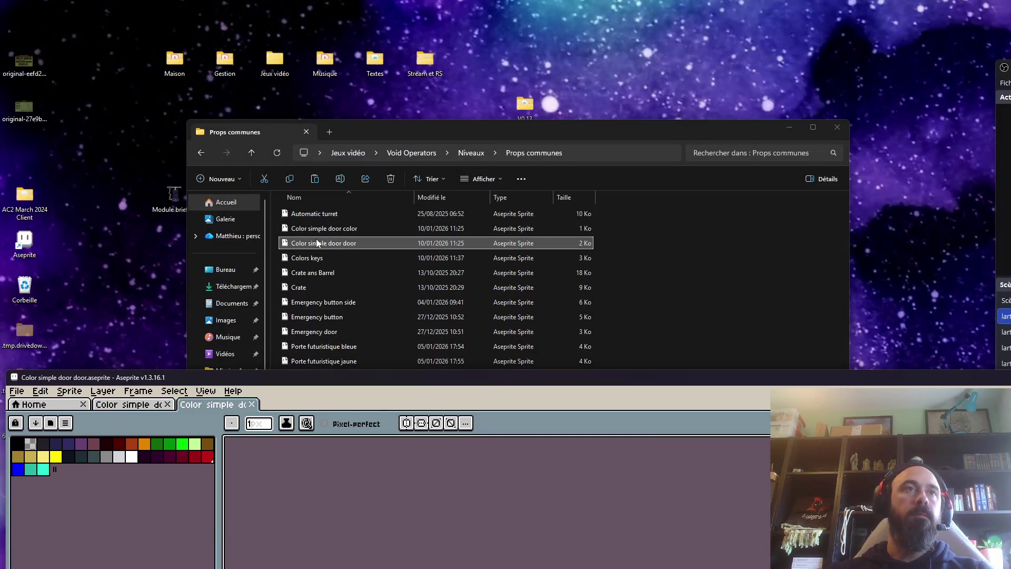
left_click_drag(368, 377, 323, 13)
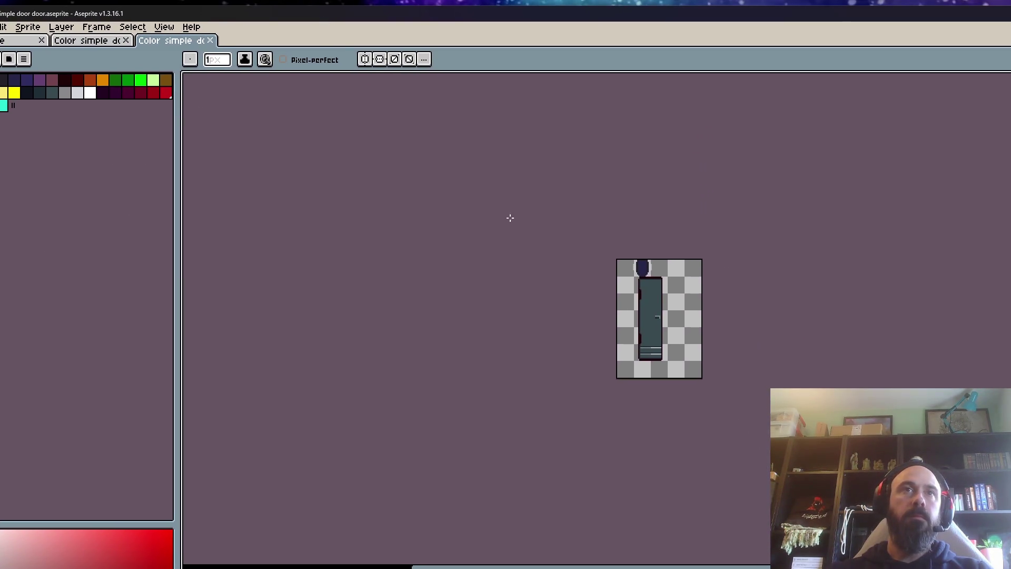
Step: On the edge-on door frame, fill both knob-side pixel columns magenta
scroll(679, 332, "up", 3)
key("ctrl+z")
scroll(582, 311, "down", 1)
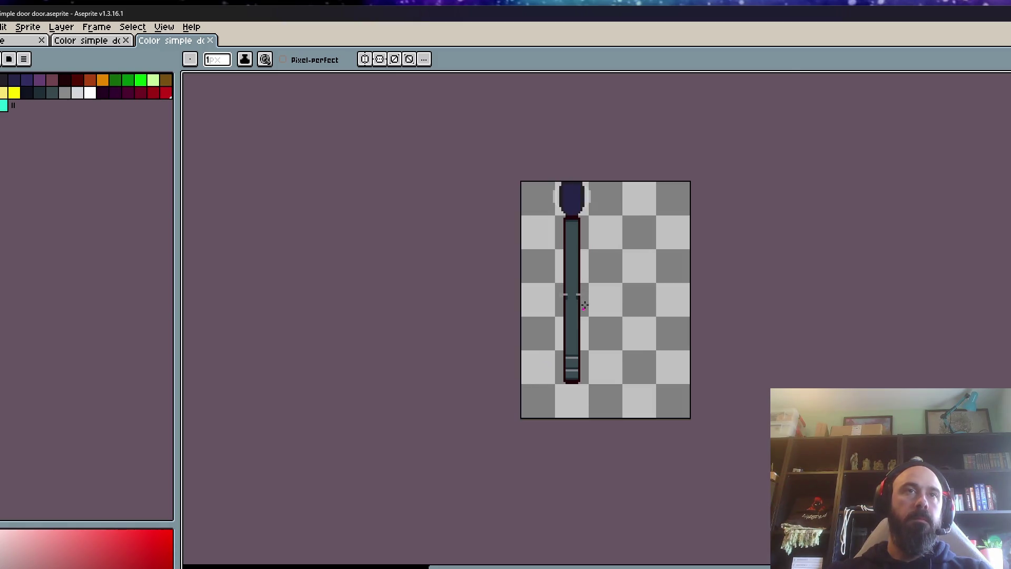
scroll(582, 311, "up", 1)
scroll(532, 422, "up", 1)
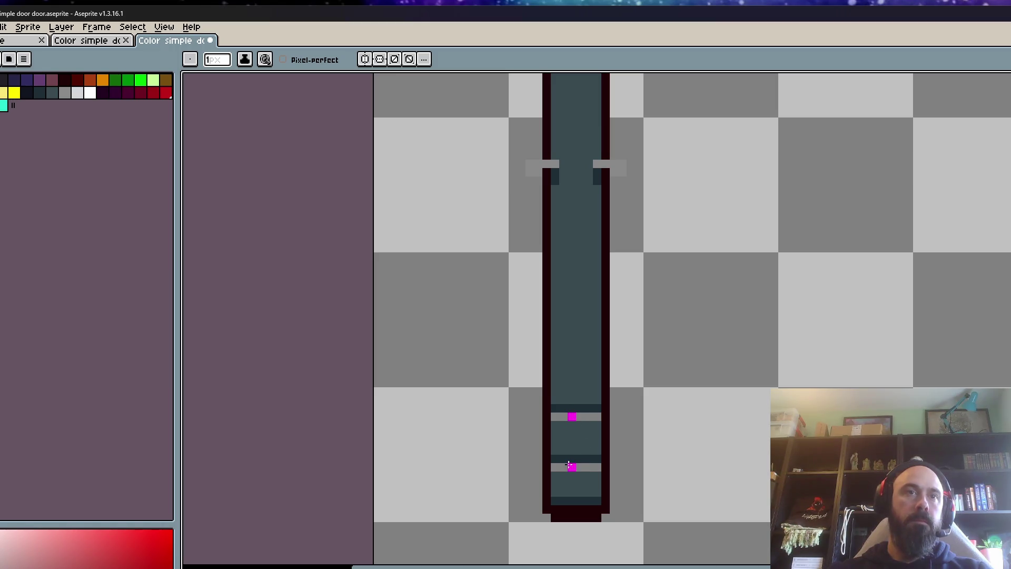
key("g")
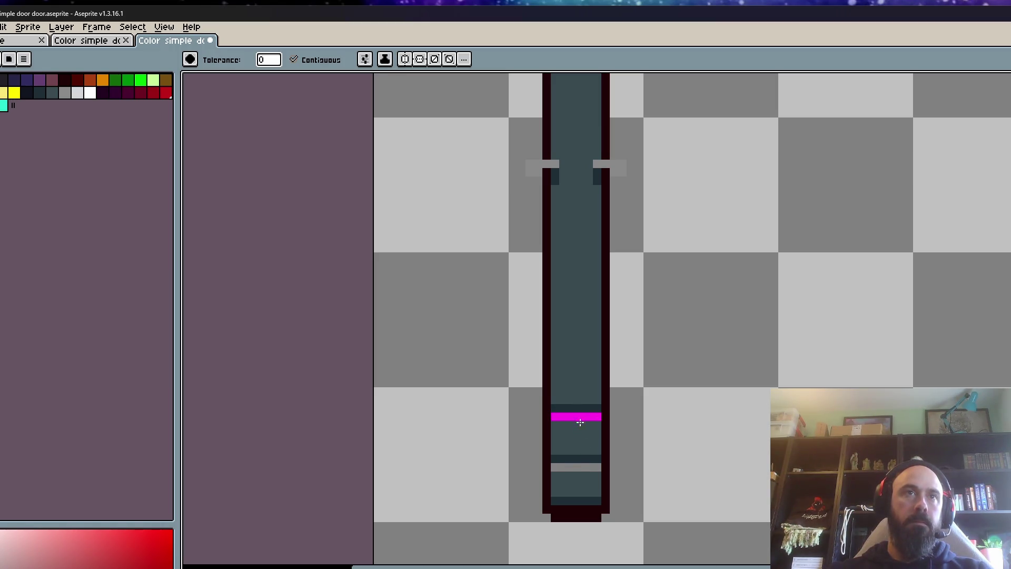
scroll(569, 467, "down", 3)
scroll(527, 106, "up", 1)
scroll(527, 105, "up", 2)
left_click(527, 106)
left_click(632, 111)
Step: Fill the two bottom door stripes magenta on the closed-door frame and its neighbouring frame
scroll(632, 111, "down", 2)
scroll(636, 196, "down", 2)
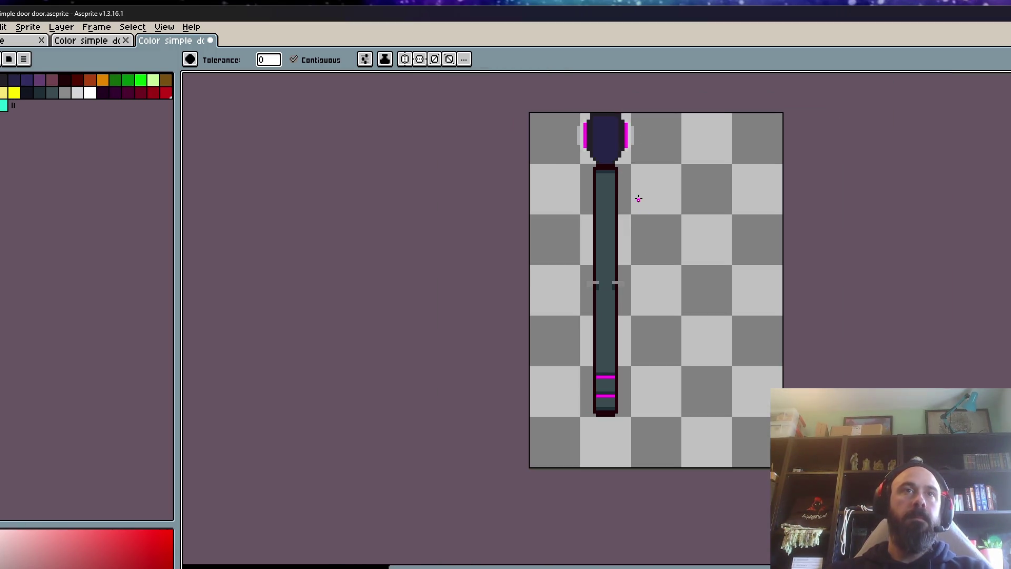
key("Left")
scroll(600, 143, "up", 3)
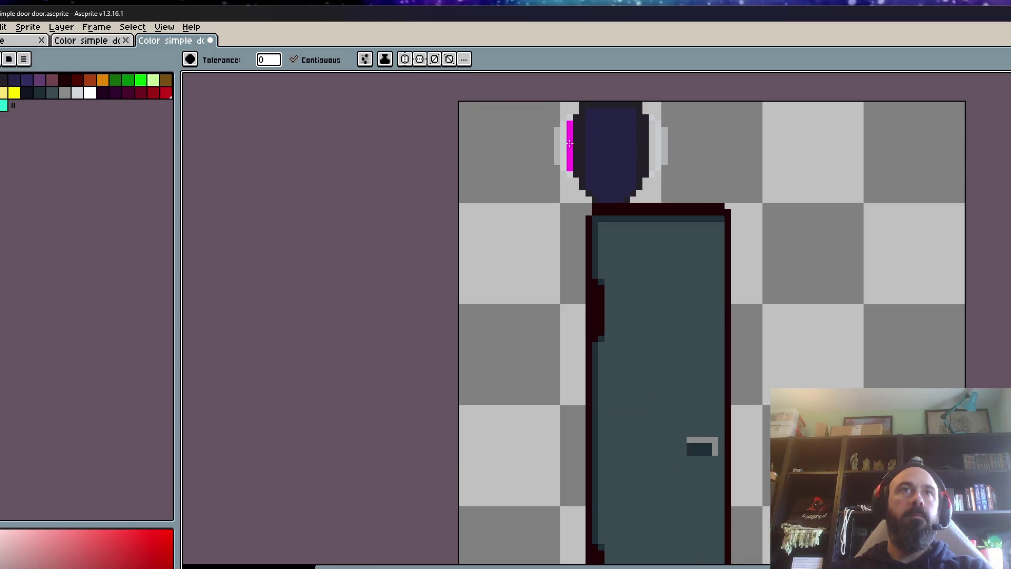
scroll(640, 298, "down", 1)
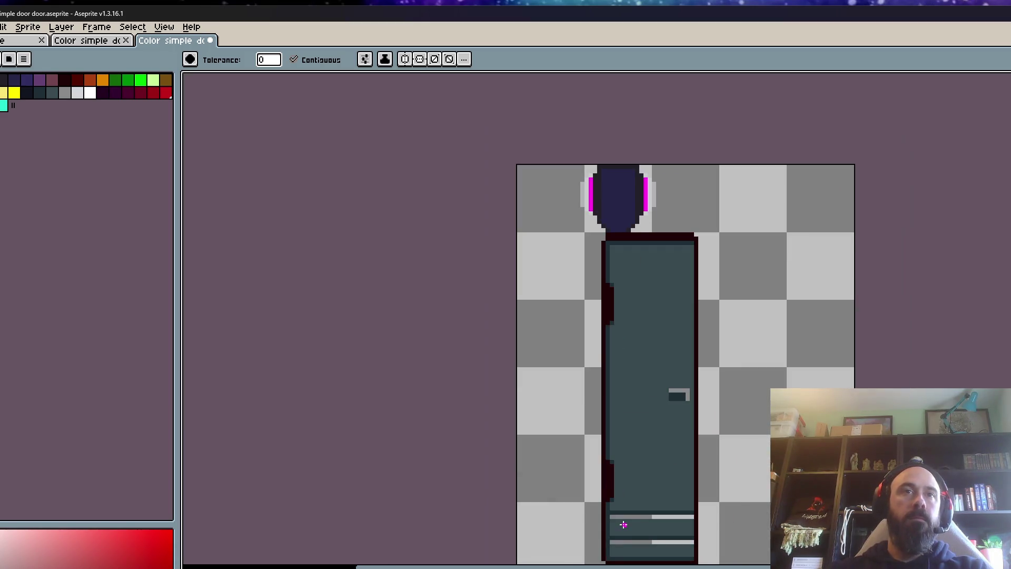
scroll(632, 519, "up", 2)
left_click(625, 507)
scroll(624, 522, "down", 1)
left_click(619, 539)
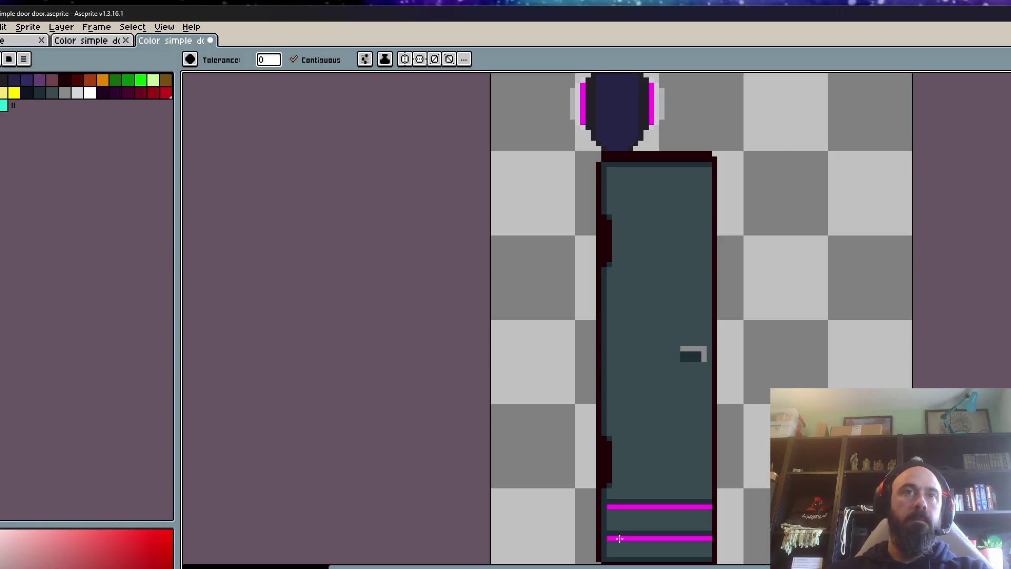
key("ctrl+z")
key("ctrl+z")
scroll(619, 538, "up", 1)
left_click(622, 507)
left_click(620, 538)
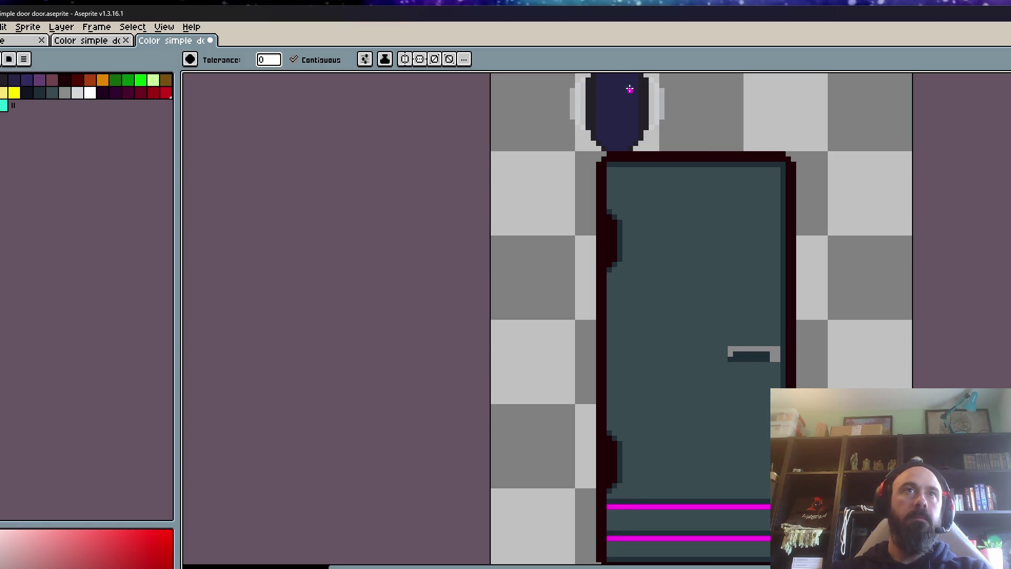
Step: Fill both bottom stripes magenta on the wide-door frame and play the animation, stopping on it
key("ctrl+z")
key("ctrl+z")
key("ctrl+z")
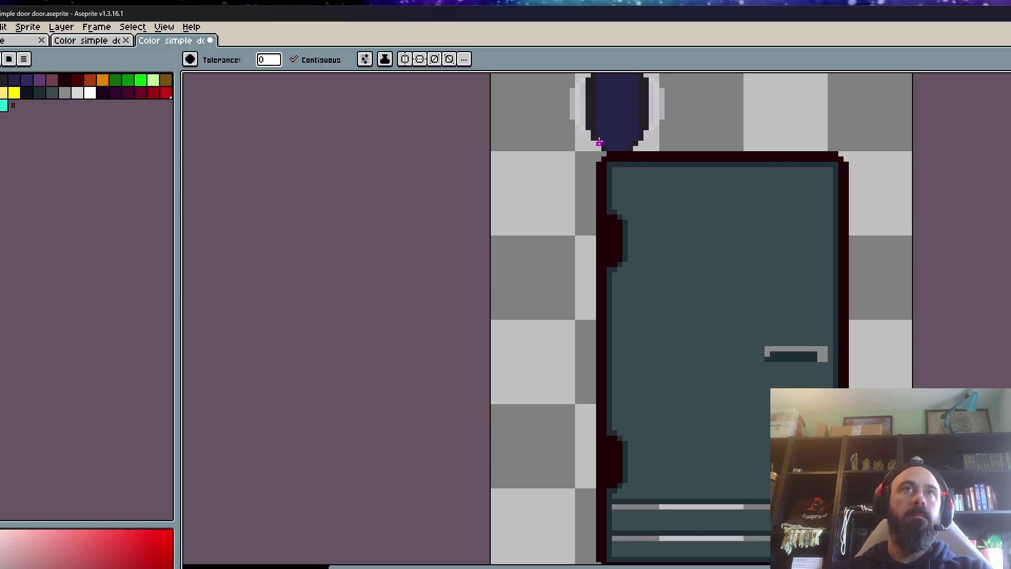
left_click(629, 507)
left_click(626, 538)
key("Right")
scroll(623, 453, "down", 1)
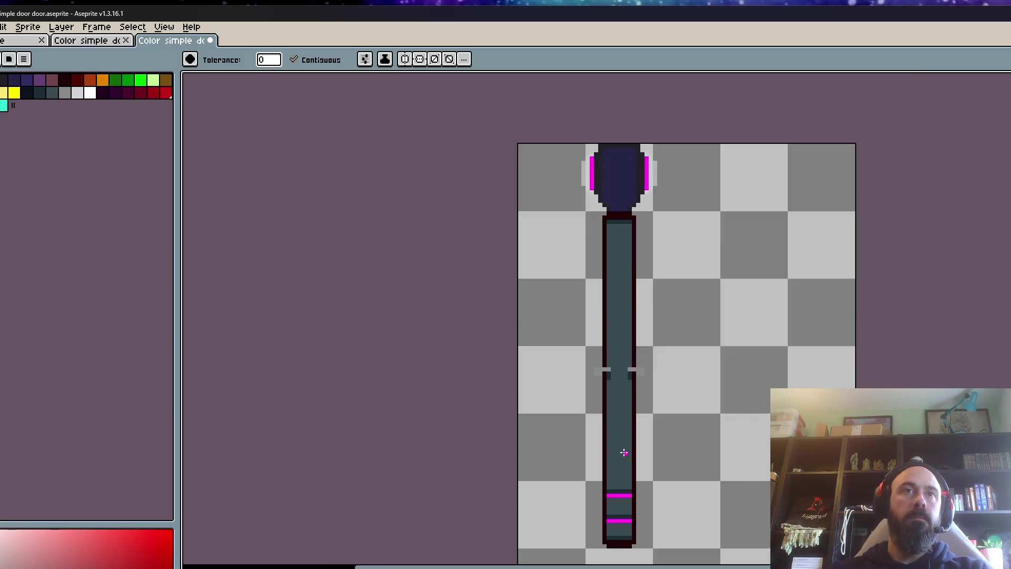
scroll(623, 453, "down", 1)
key("Return")
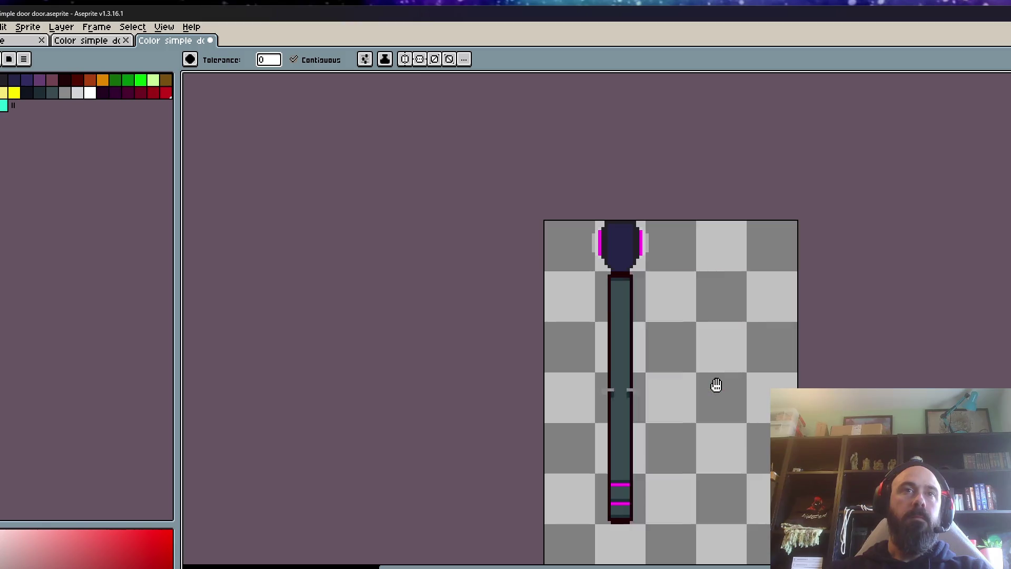
key("Return")
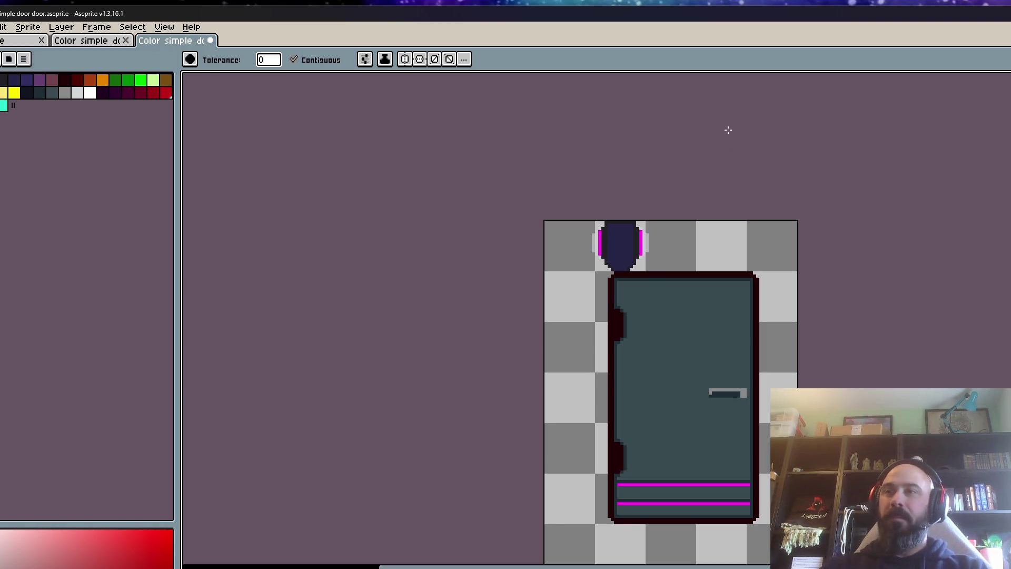
scroll(677, 397, "down", 1)
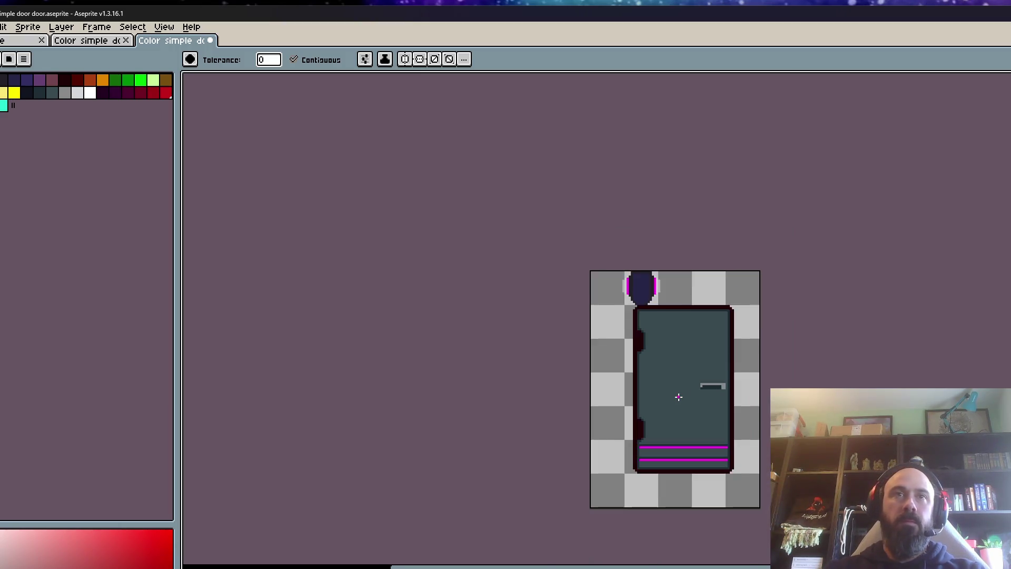
scroll(657, 419, "up", 1)
key("ctrl+z")
key("ctrl+z")
key("ctrl+y")
key("ctrl+y")
key("ctrl+z")
key("ctrl+z")
key("ctrl+y")
key("ctrl+y")
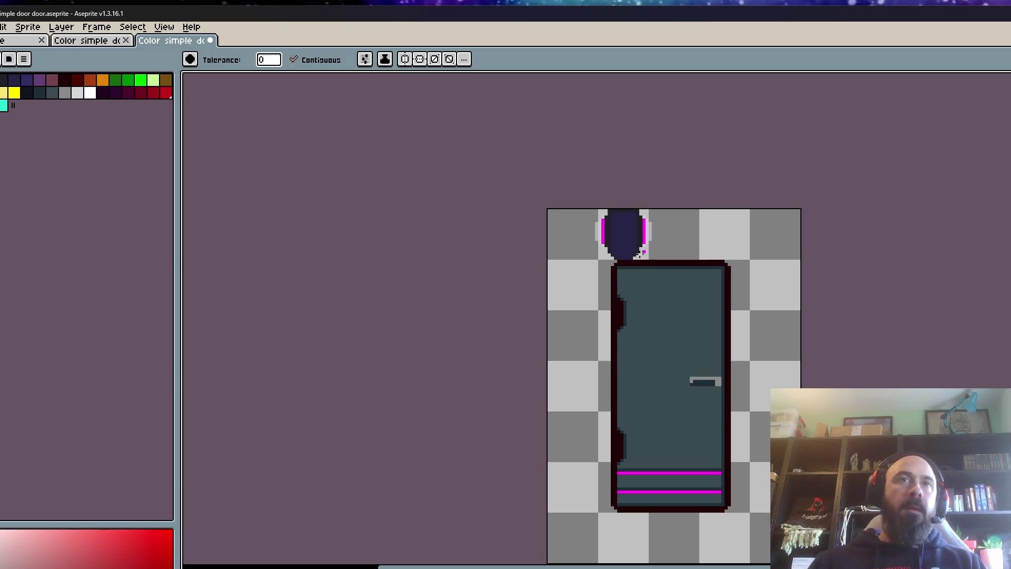
left_click_drag(262, 19, 307, 18)
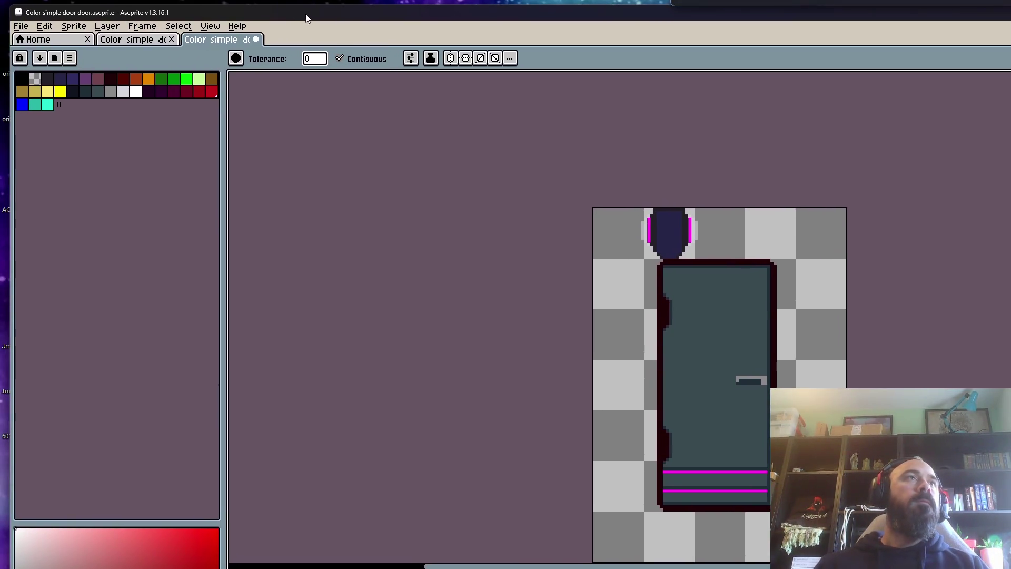
Step: Save the door animation, glance at the Color simple door color sprite, then select that file in File Explorer
left_click(21, 26)
left_click(46, 81)
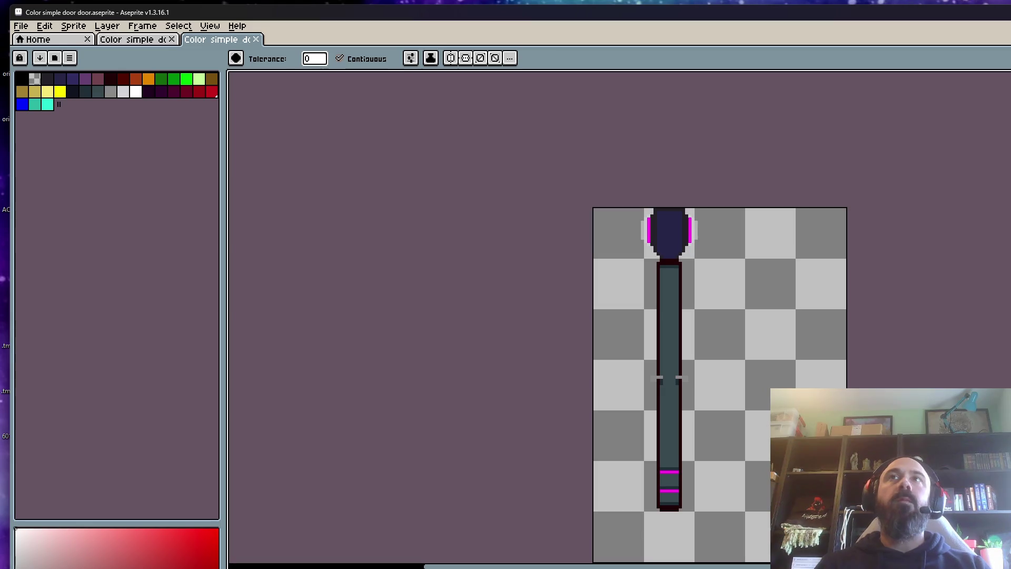
left_click(134, 41)
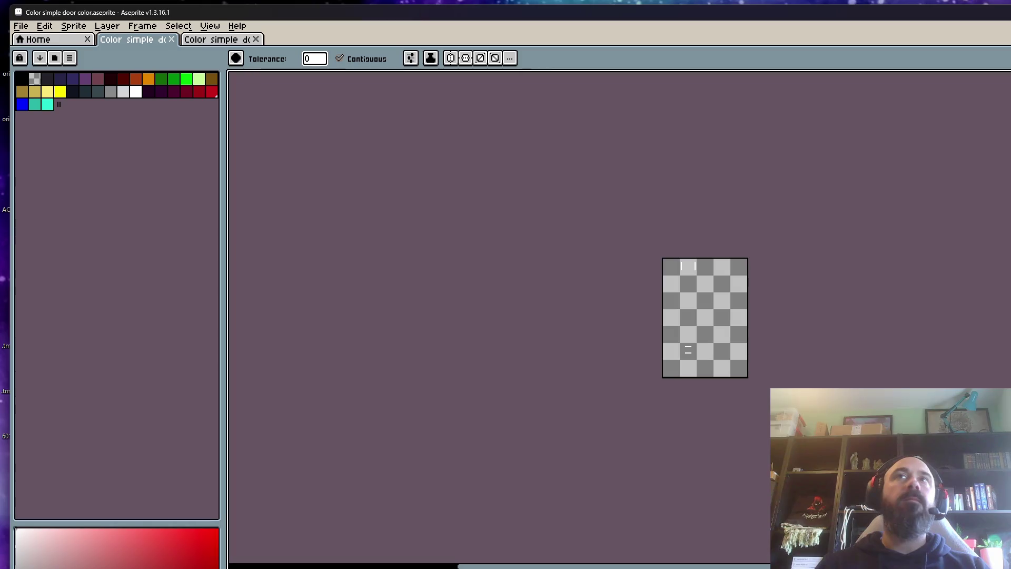
key("alt+Tab")
left_click(366, 230)
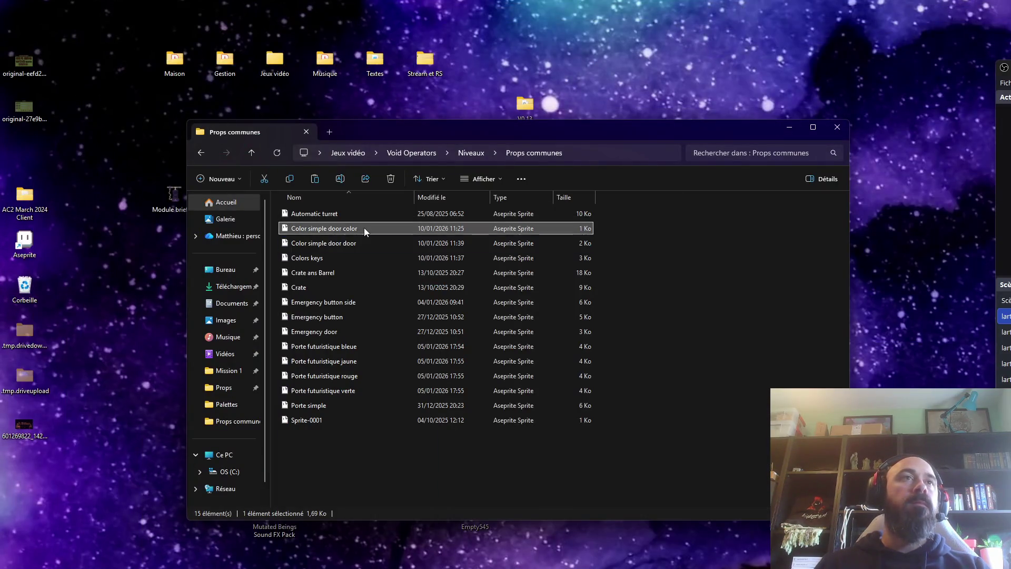
Step: Delete the Color simple door color file to the recycle bin
key("Delete")
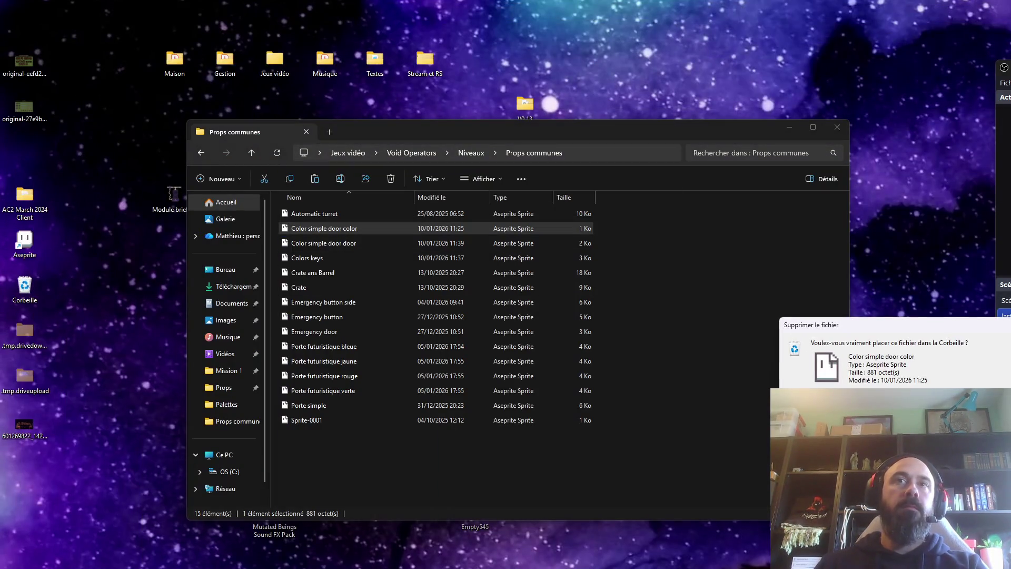
key("Return")
right_click(396, 230)
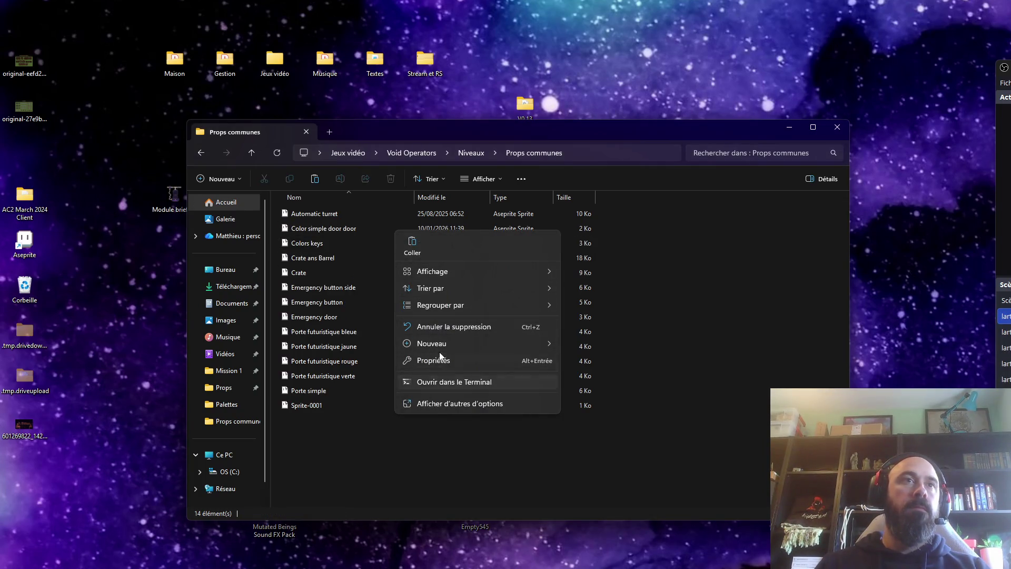
Step: Rename 'Color simple door door' to 'Color simple door'
left_click(334, 230)
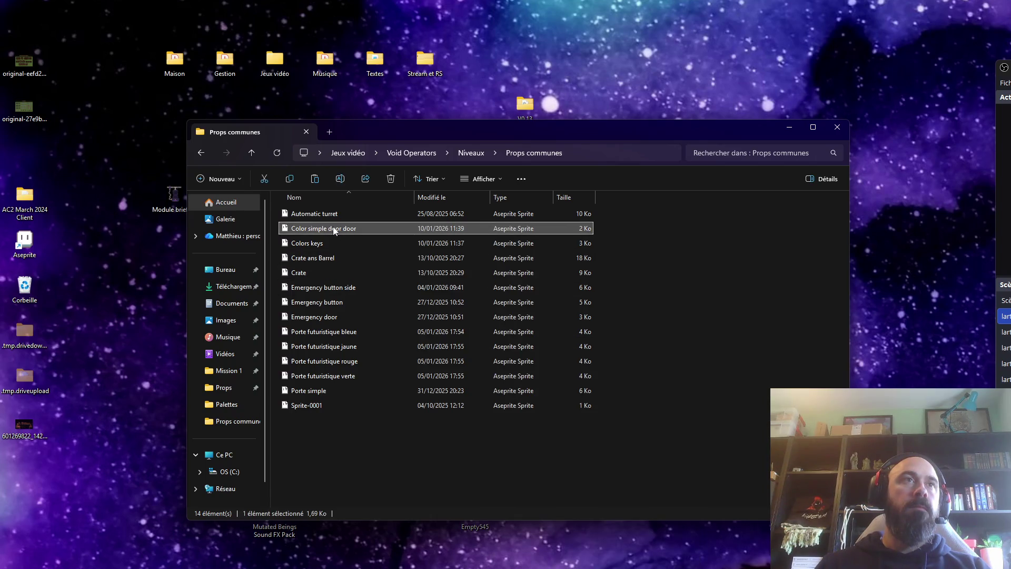
right_click(333, 230)
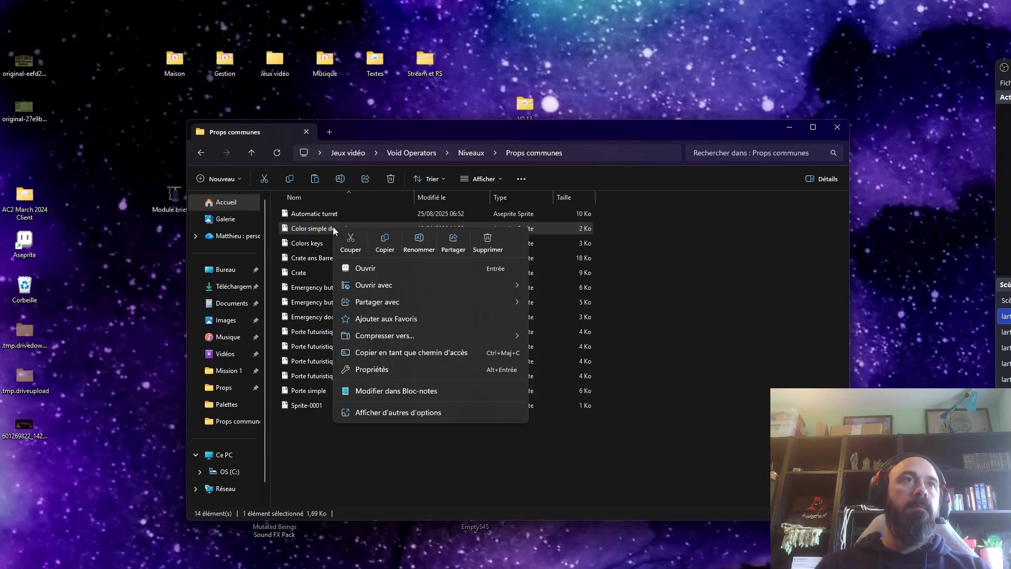
left_click(418, 242)
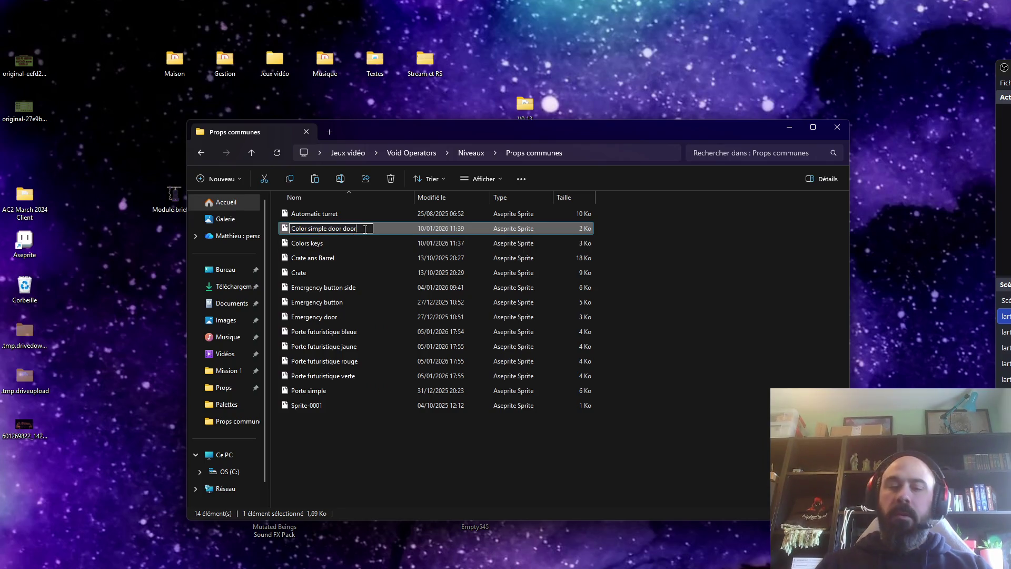
key("BackSpace")
key("BackSpace")
key("BackSpace")
left_click(337, 259)
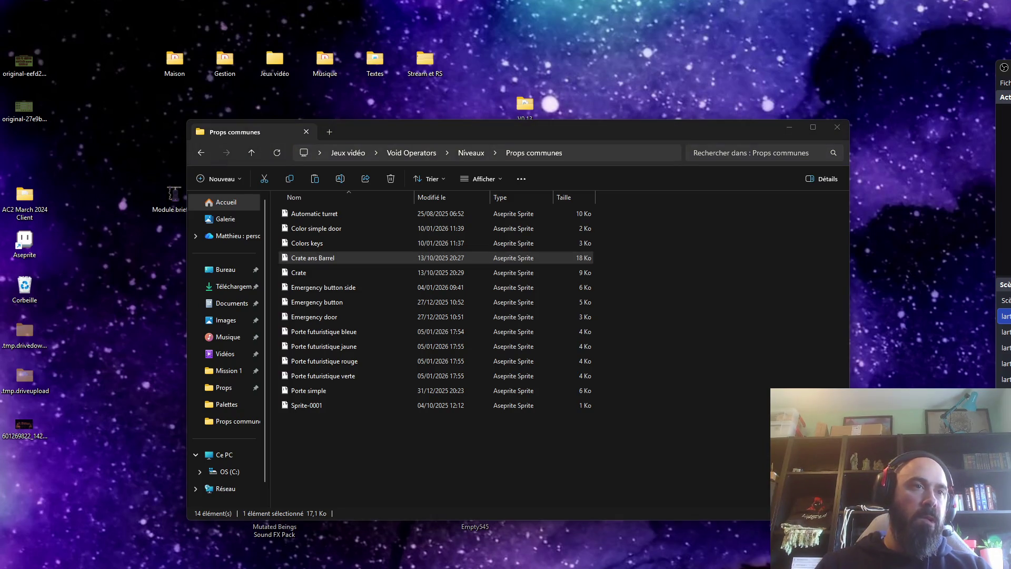
left_click(323, 230)
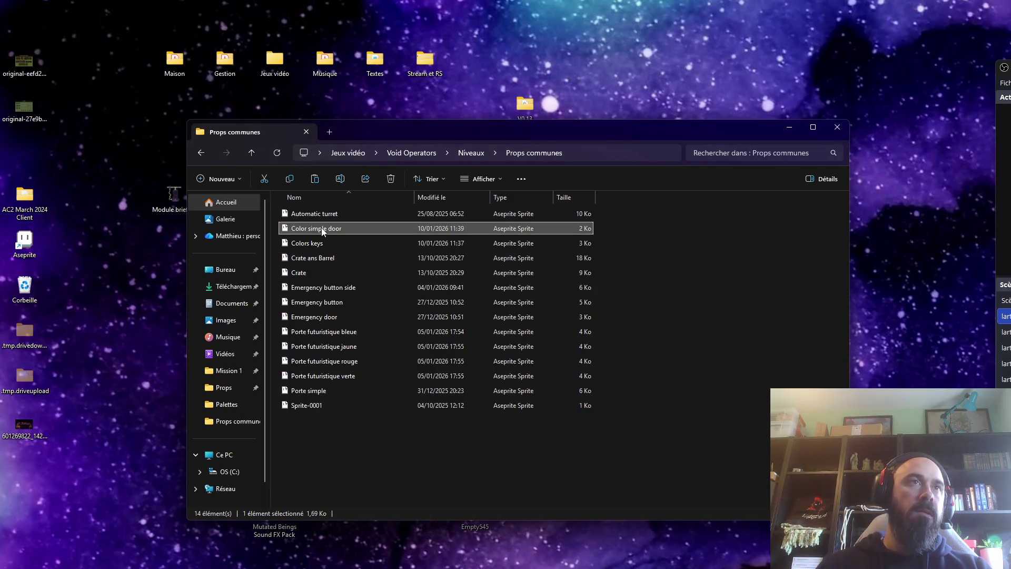
Step: Copy the Color simple door file to the desktop, then delete the pasted copy
right_click(322, 230)
left_click(371, 242)
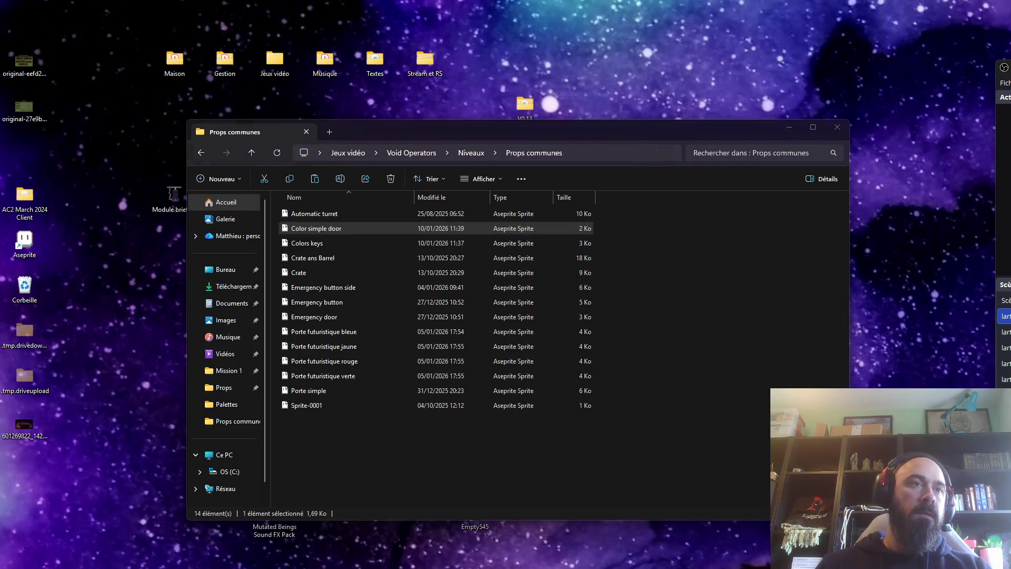
right_click(242, 444)
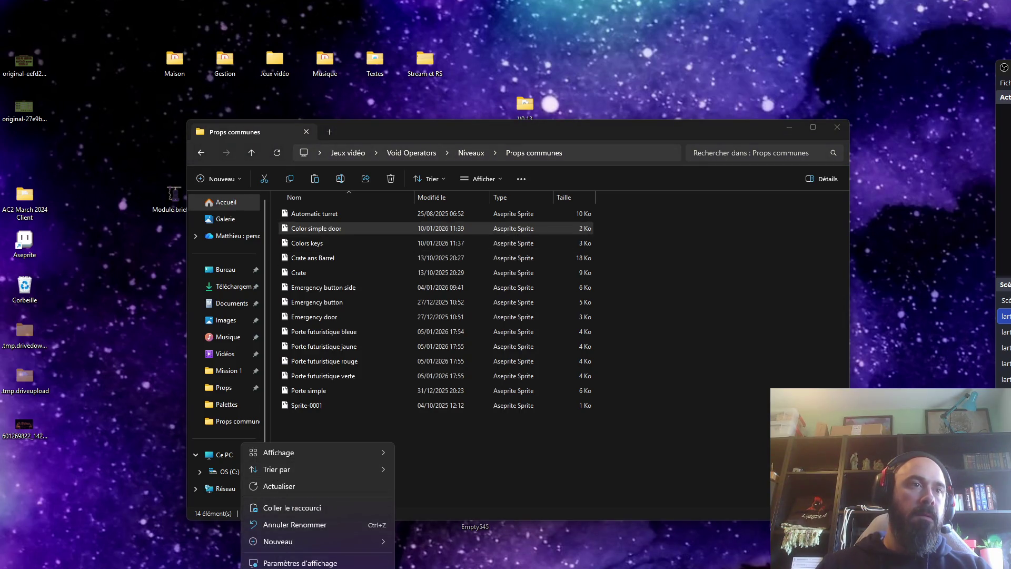
key("ctrl+v")
key("Delete")
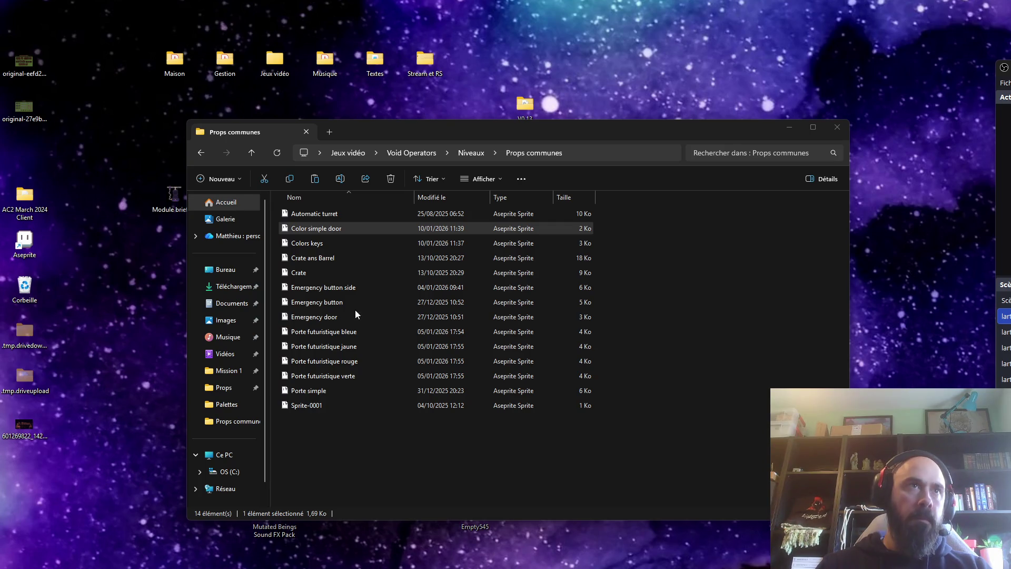
Step: Browse the props files and open Emergency button side in Aseprite to check its layers
left_click(318, 248)
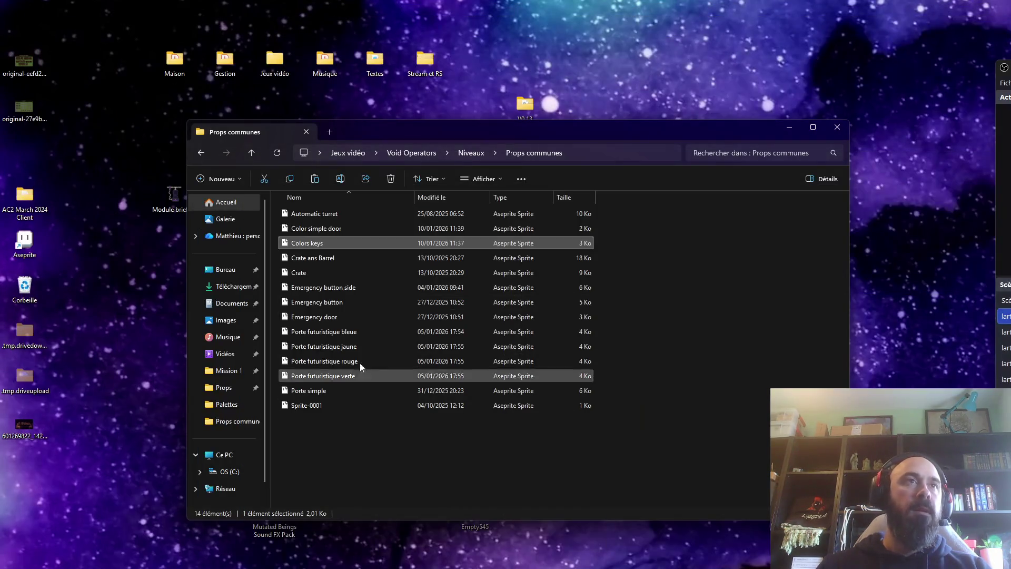
left_click(308, 258)
left_click(319, 288)
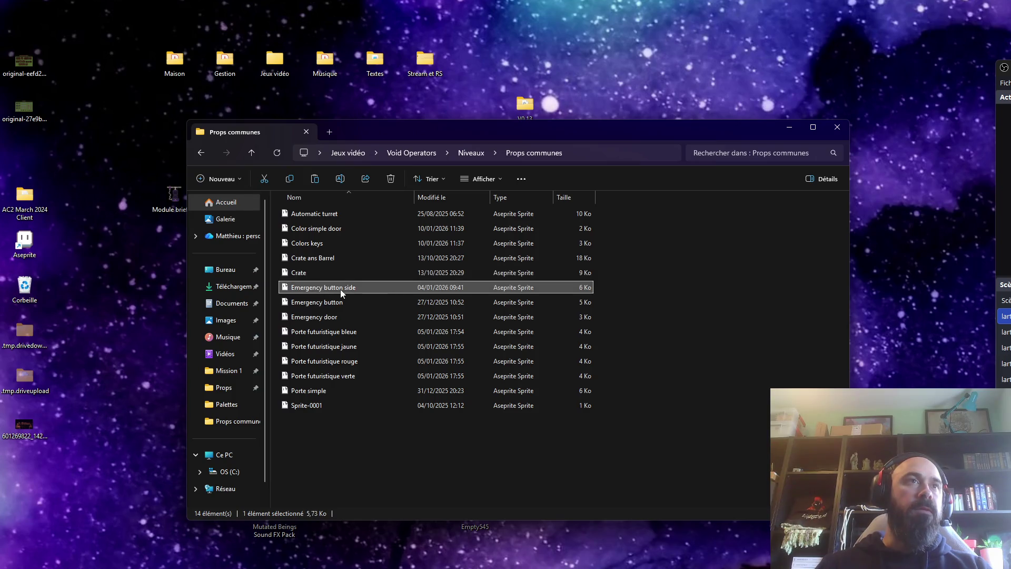
double_click(340, 289)
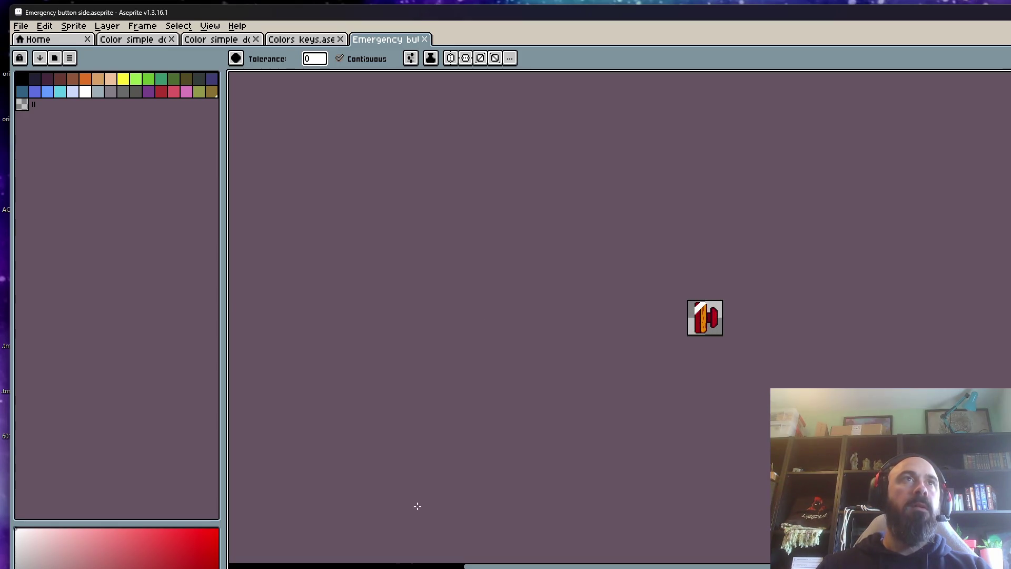
key("alt+Down")
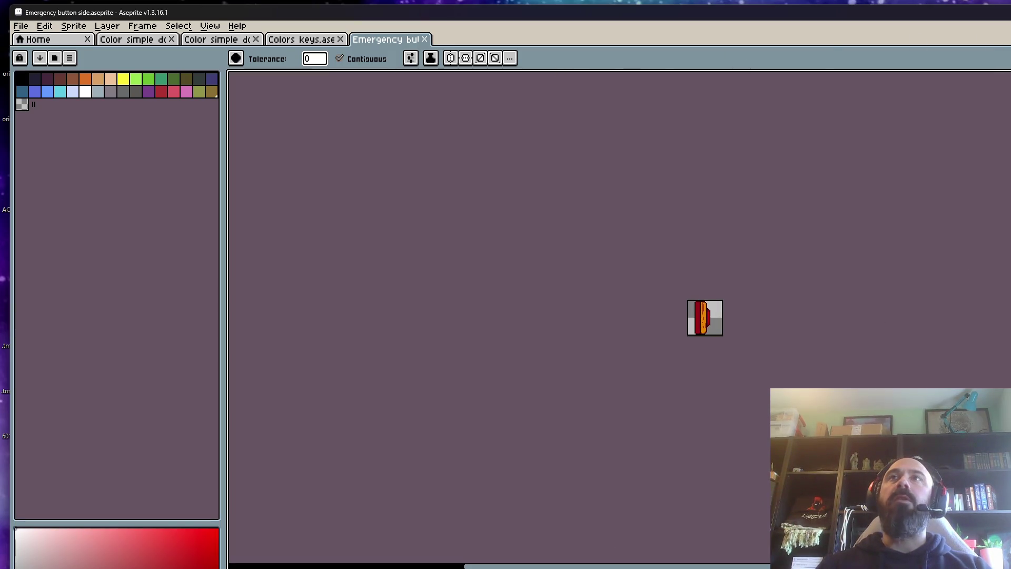
Step: Close the Emergency button and Color simple door documents and return to the folder
left_click(425, 40)
left_click(341, 40)
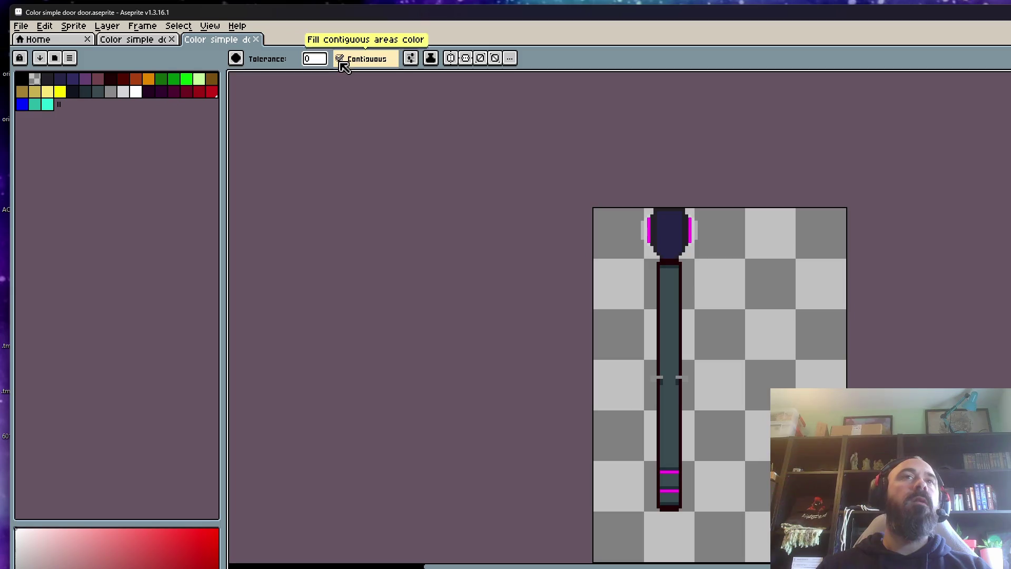
left_click(256, 39)
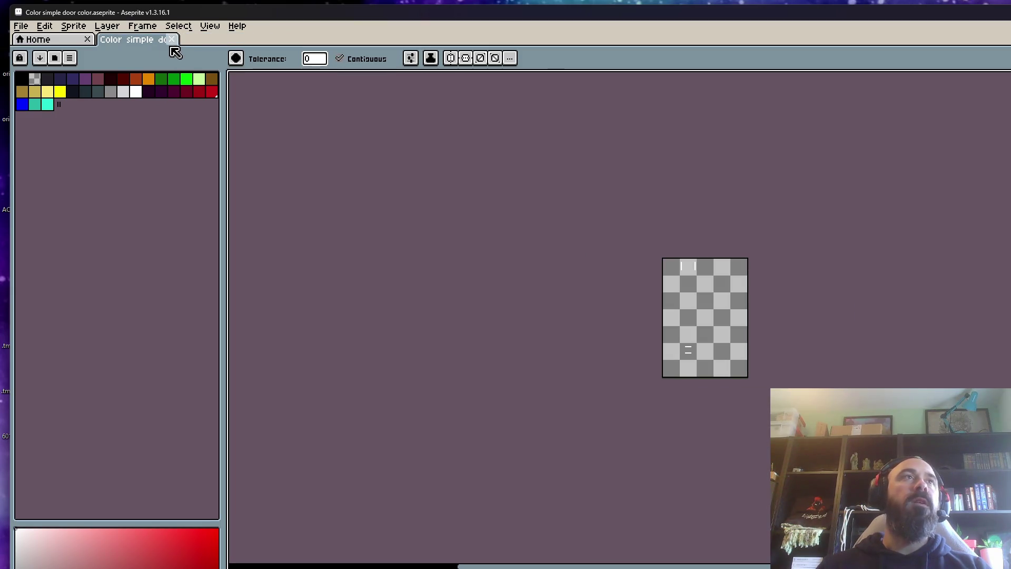
left_click(172, 40)
key("alt+F4")
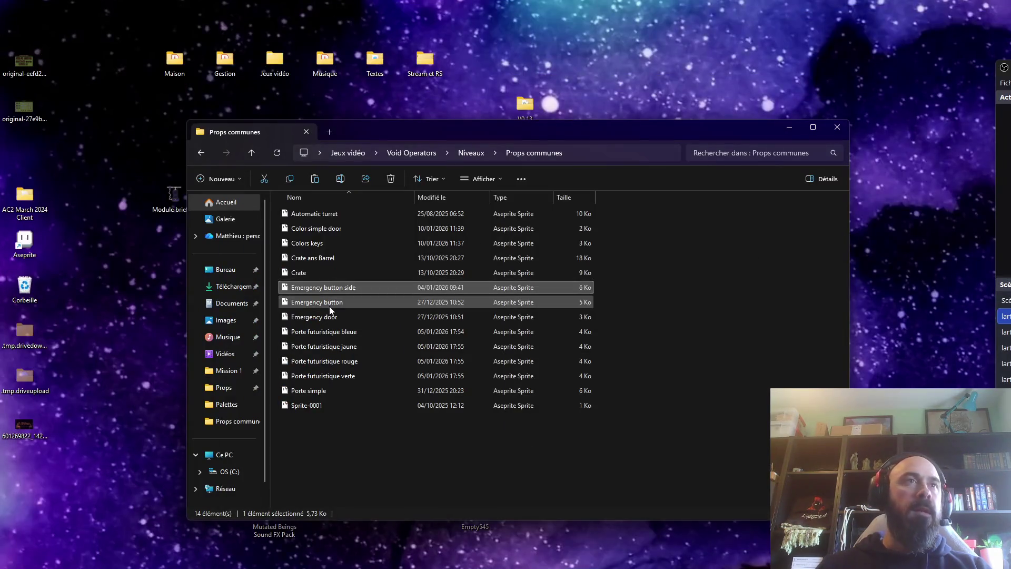
Step: Preview the Emergency door and futuristic blue door animations, then open Porte simple
left_click(340, 304)
double_click(339, 316)
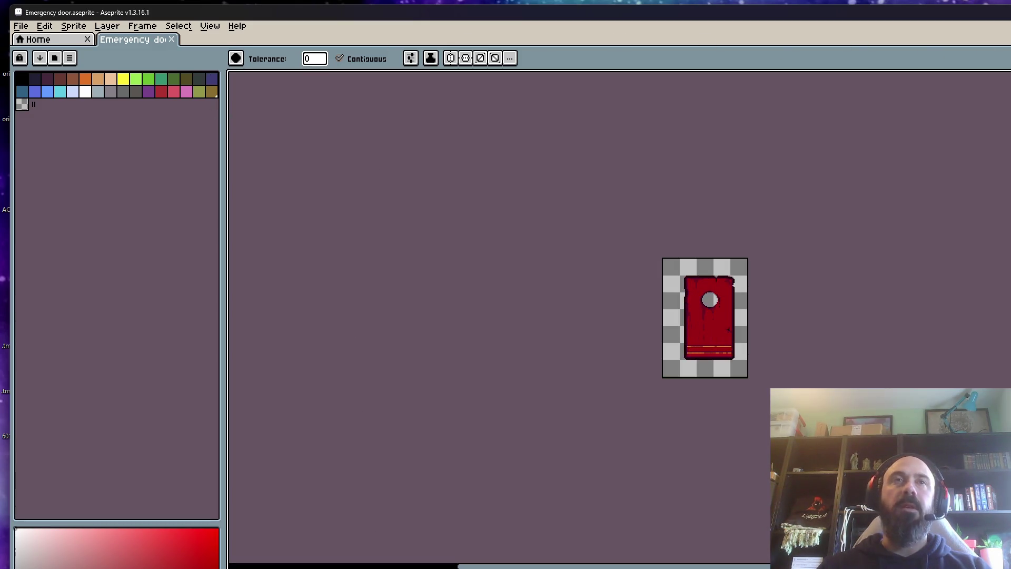
scroll(816, 311, "up", 1)
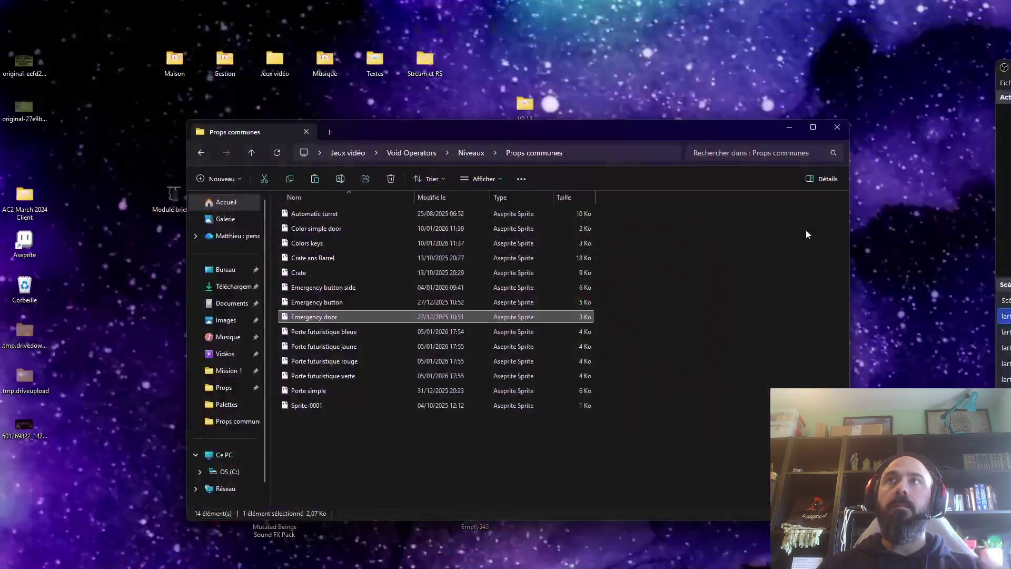
left_click(376, 329)
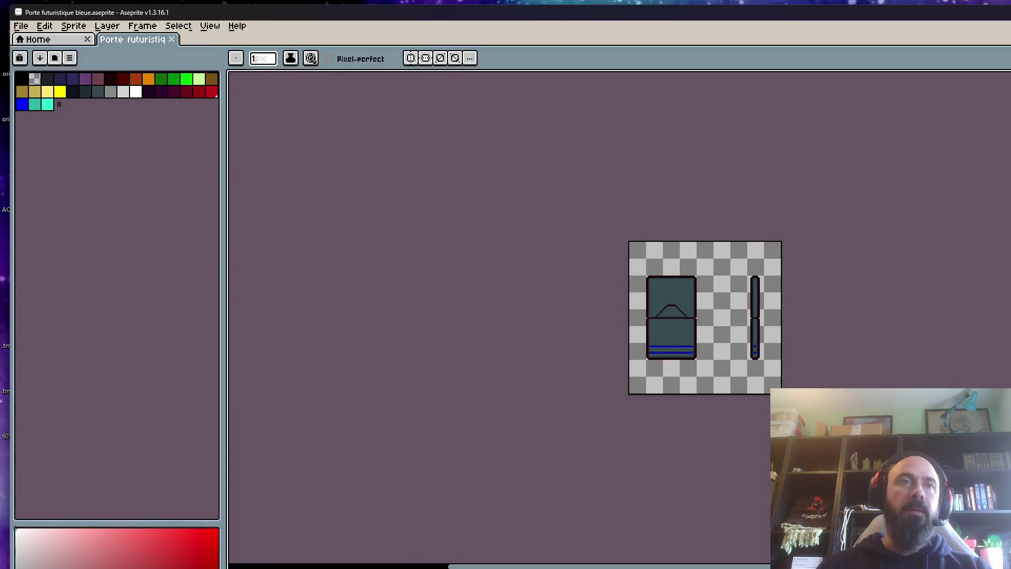
key("Return")
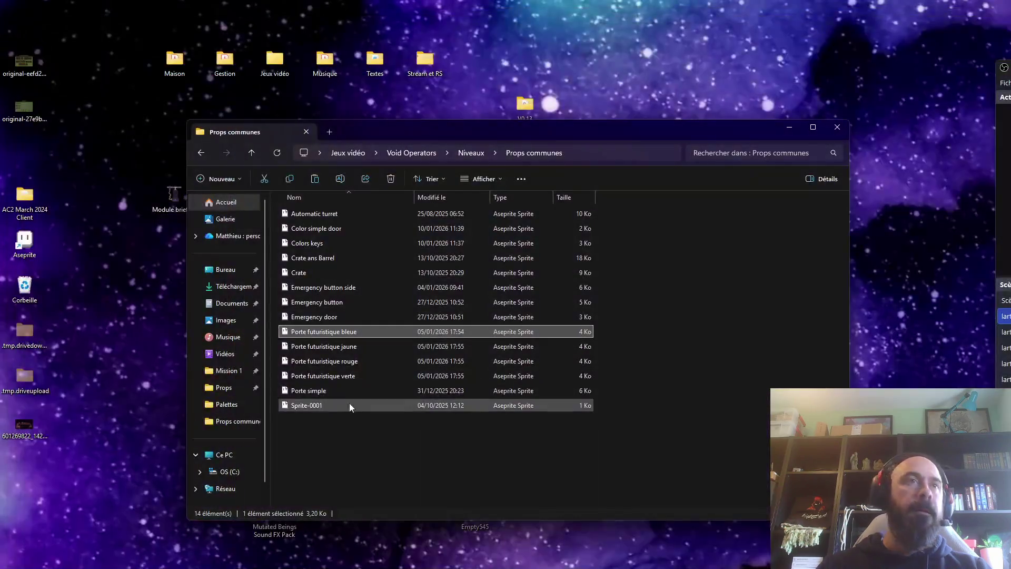
double_click(337, 391)
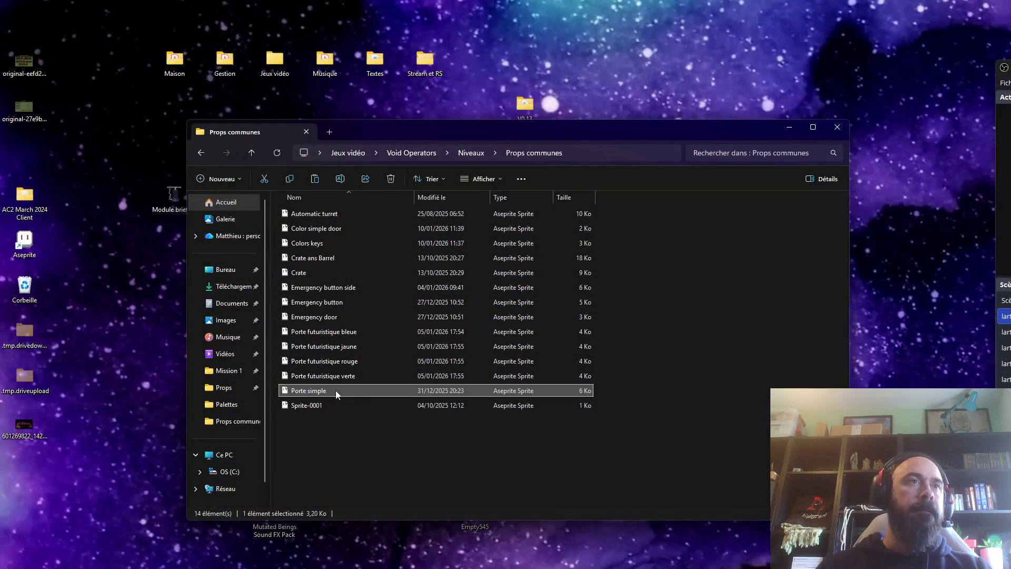
Step: Play the wooden door animation and zoom in on its upper-left corner
key("Return")
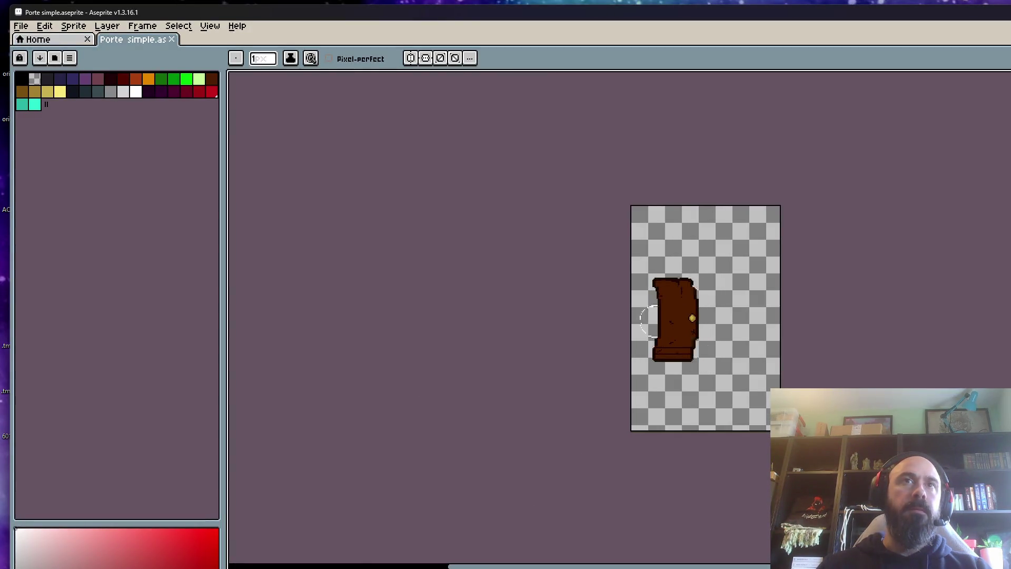
scroll(750, 283, "up", 2)
scroll(685, 369, "down", 1)
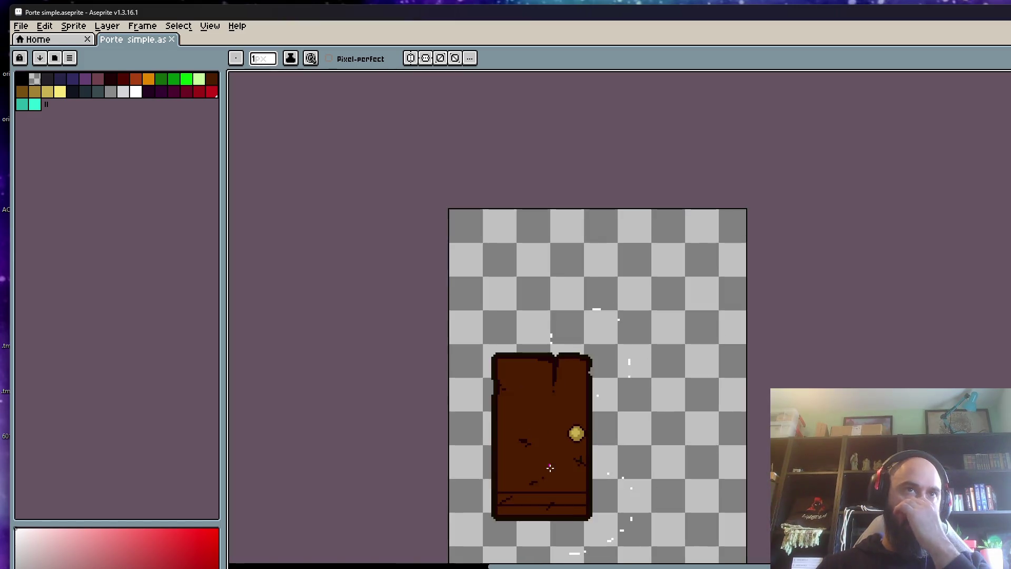
scroll(606, 448, "up", 1)
scroll(560, 496, "down", 1)
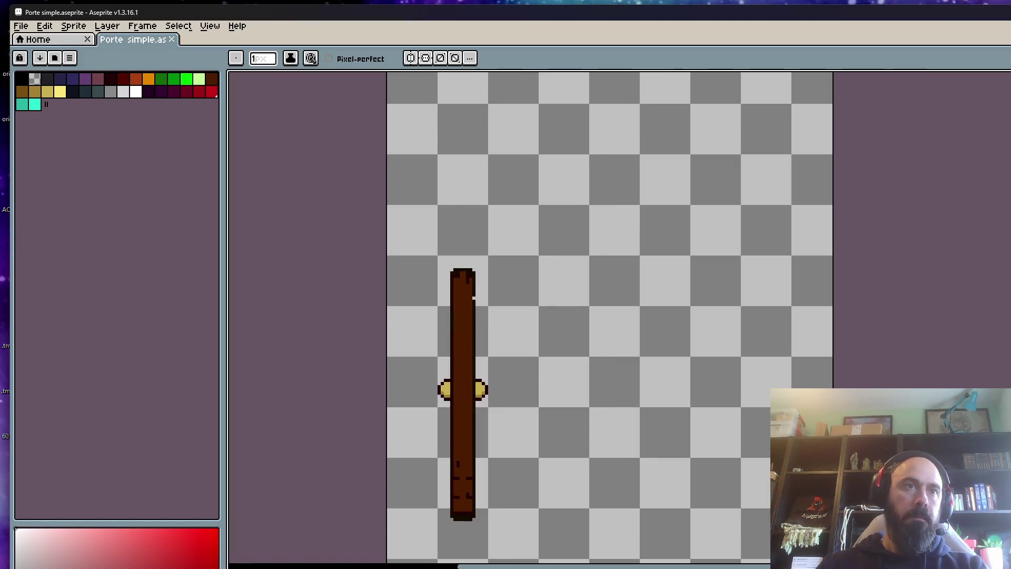
scroll(576, 421, "down", 1)
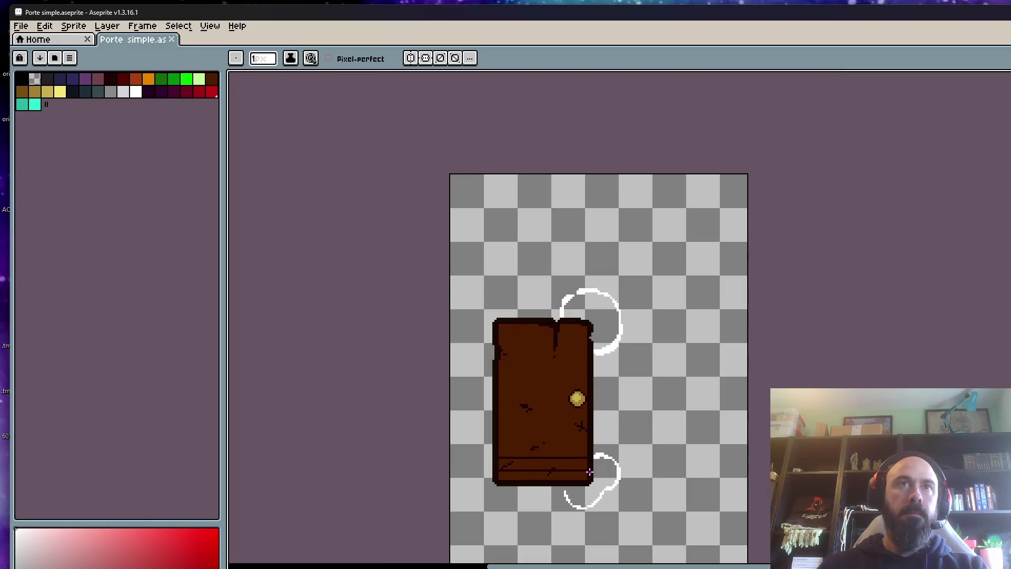
scroll(590, 472, "down", 1)
scroll(569, 494, "up", 1)
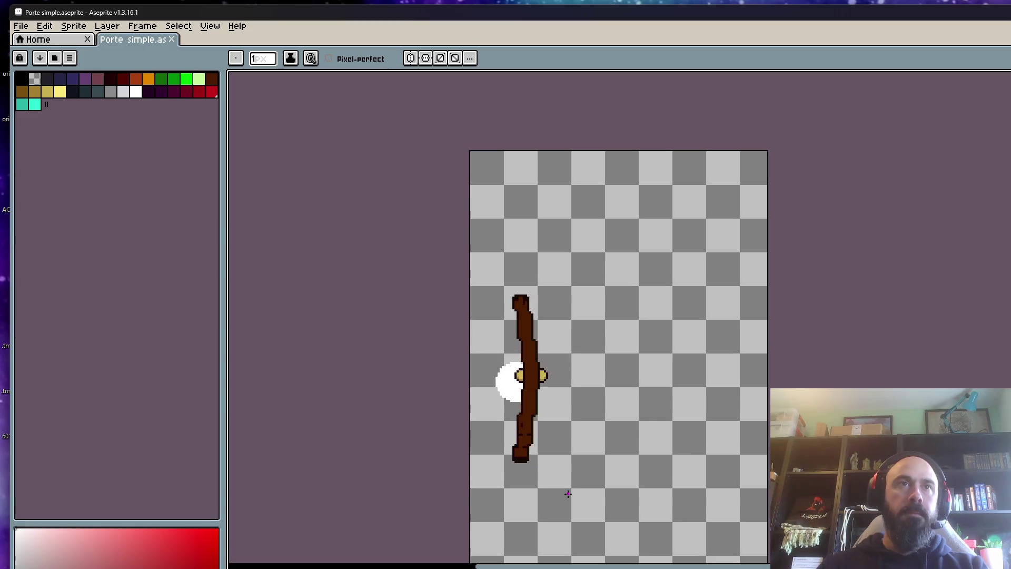
scroll(554, 375, "up", 2)
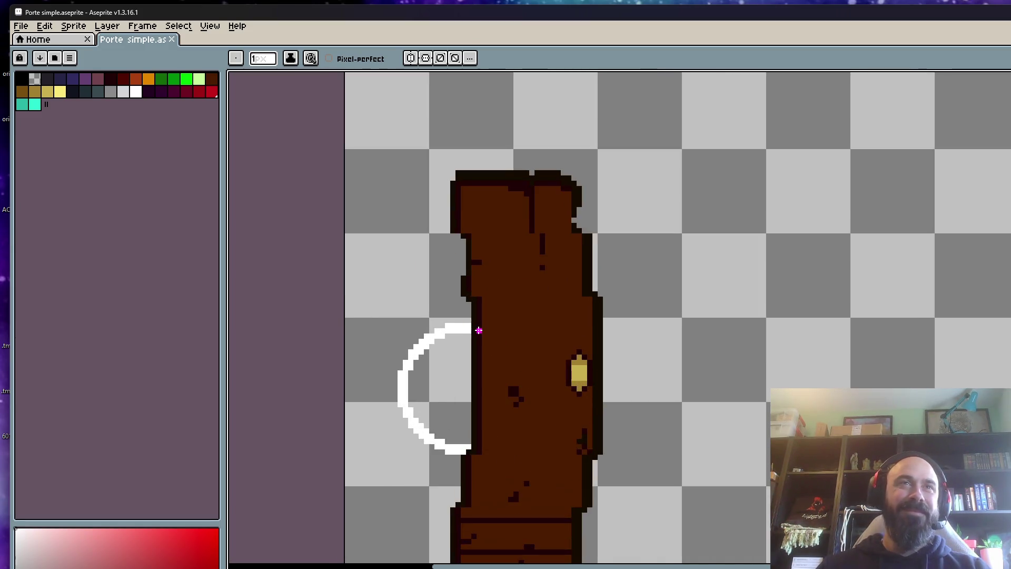
Step: Recolour the corner outline pixels brown and add dark pixels to step the edge
key("i")
scroll(460, 264, "up", 2)
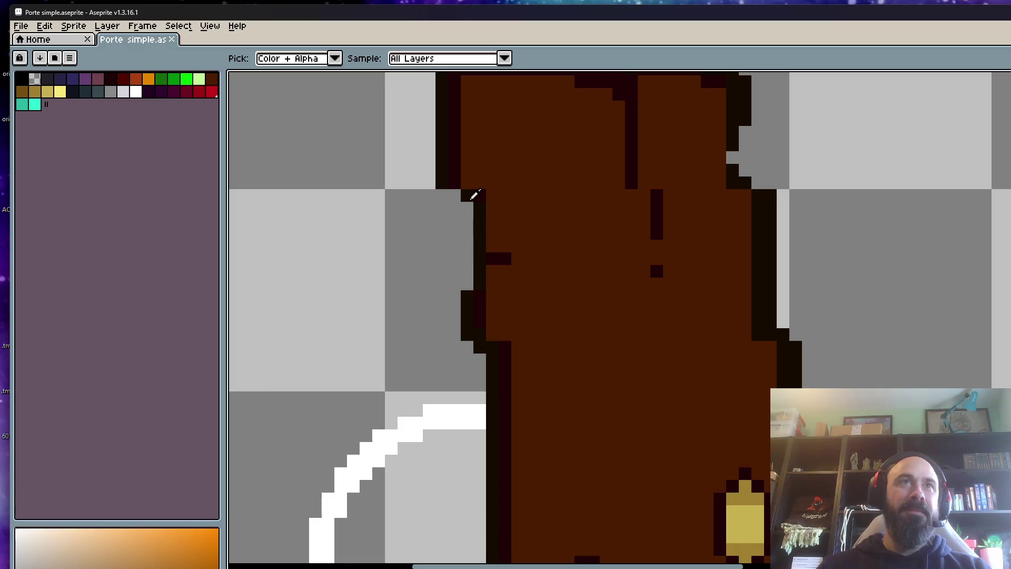
key("b")
scroll(474, 201, "up", 1)
left_click(474, 219)
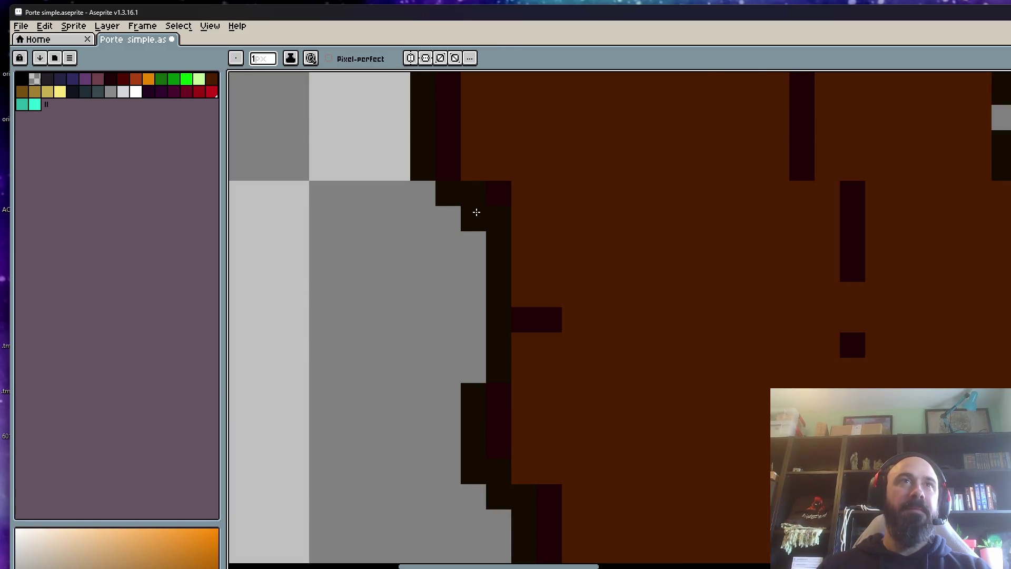
left_click(555, 214, "alt")
left_click(503, 195)
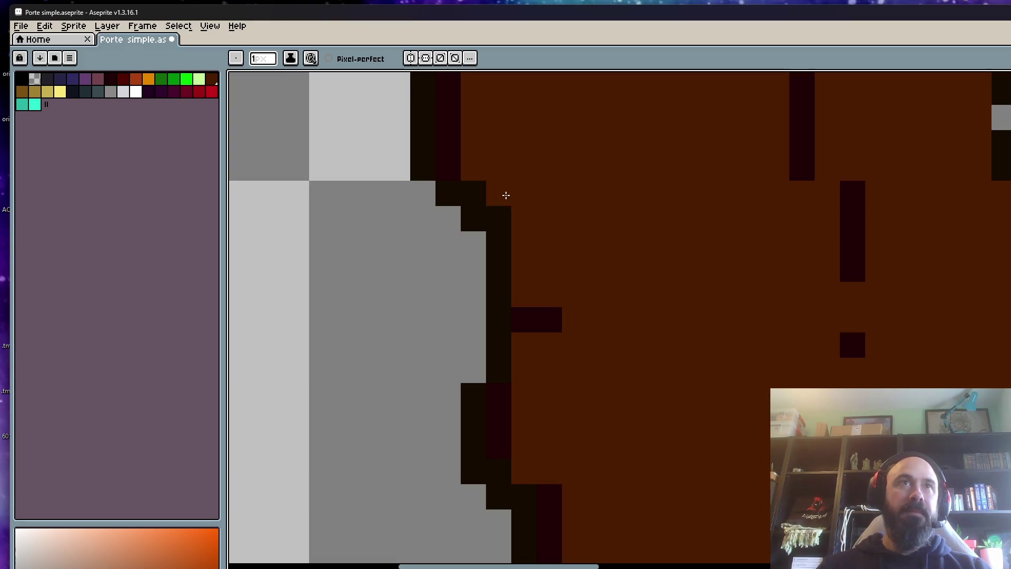
left_click(505, 223)
right_click(478, 249)
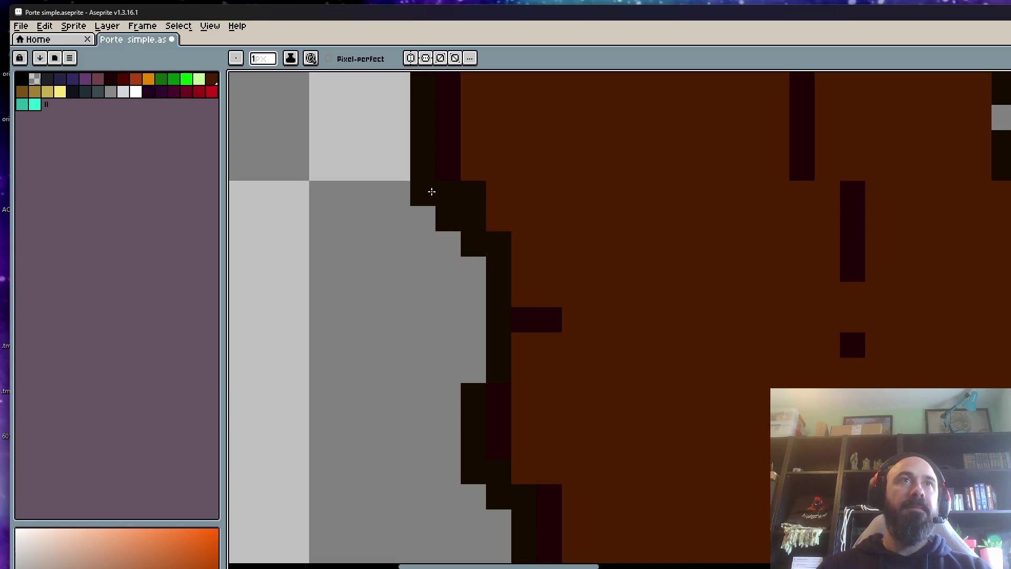
scroll(462, 402, "down", 3)
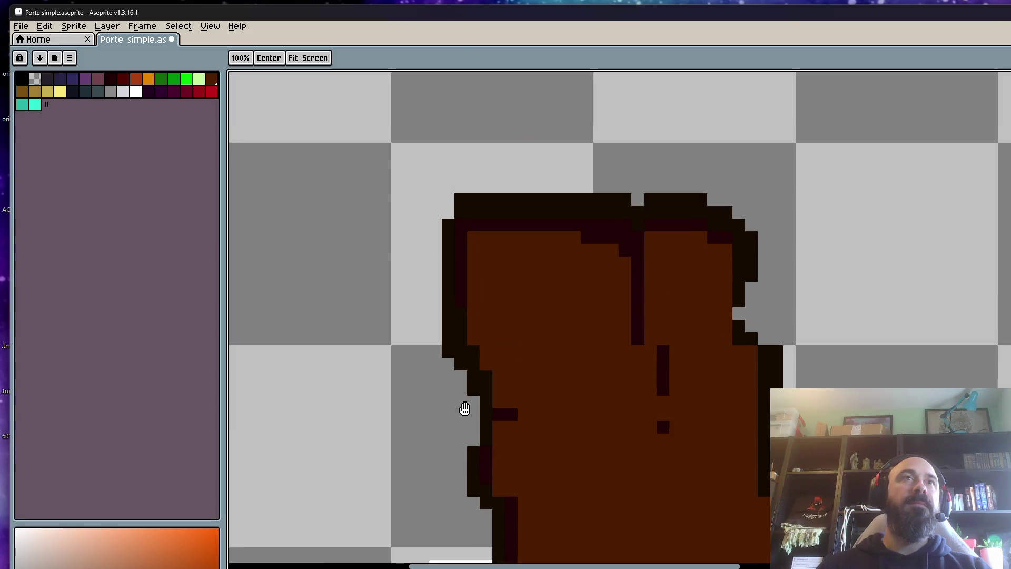
scroll(447, 280, "up", 4)
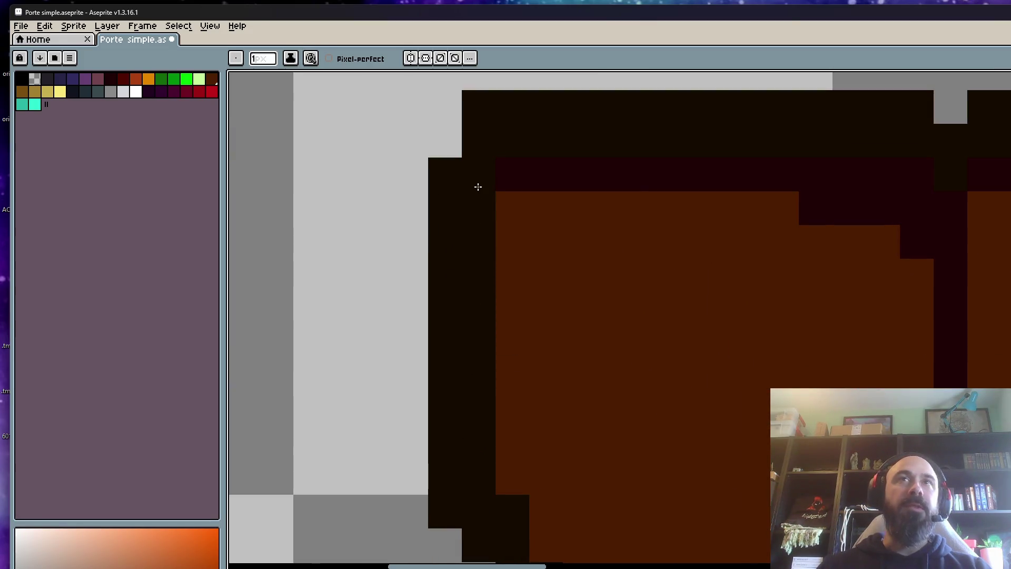
scroll(548, 326, "down", 3)
Step: Extend the very dark brown outline down the door's left edge
key("ctrl+space")
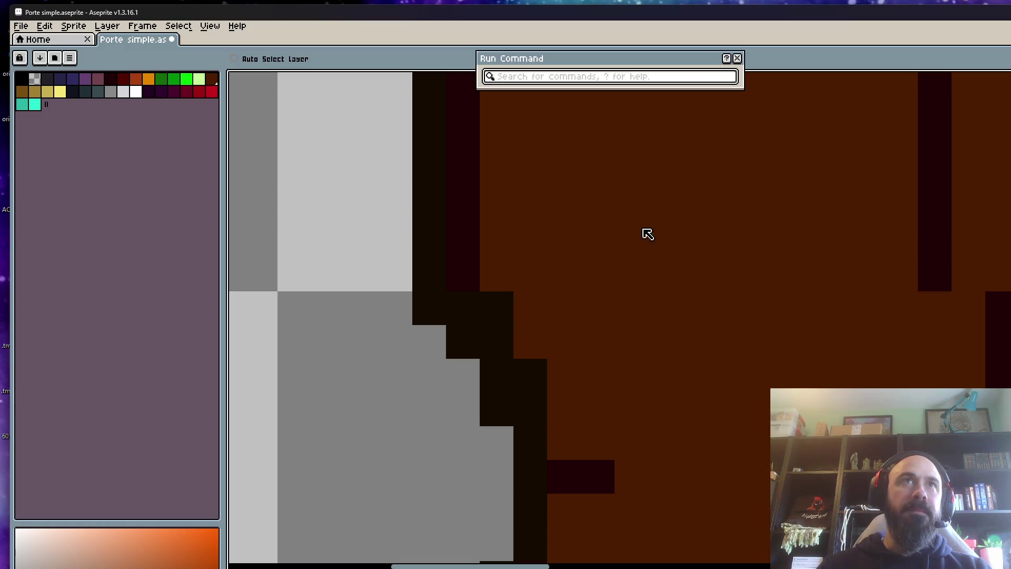
left_click(742, 58)
scroll(579, 369, "down", 3)
scroll(575, 327, "up", 3)
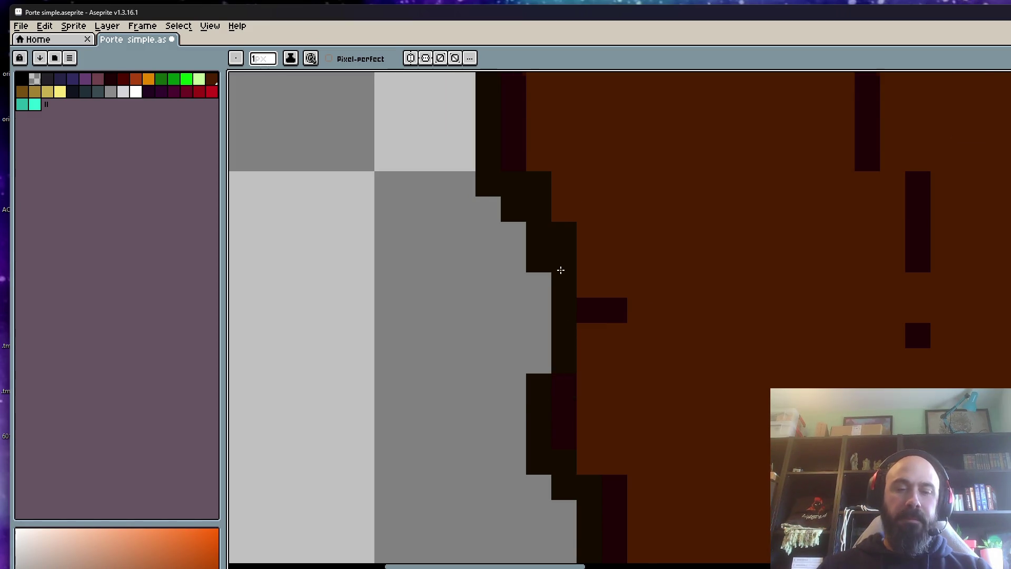
scroll(560, 267, "up", 2)
left_click(616, 332, "alt")
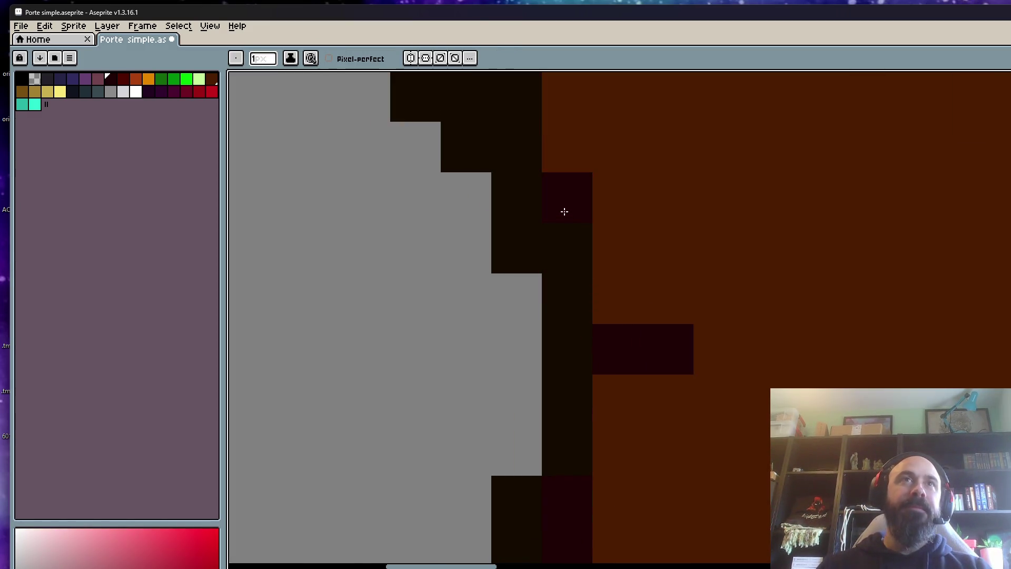
scroll(564, 211, "up", 3)
left_click_drag(589, 440, 576, 197)
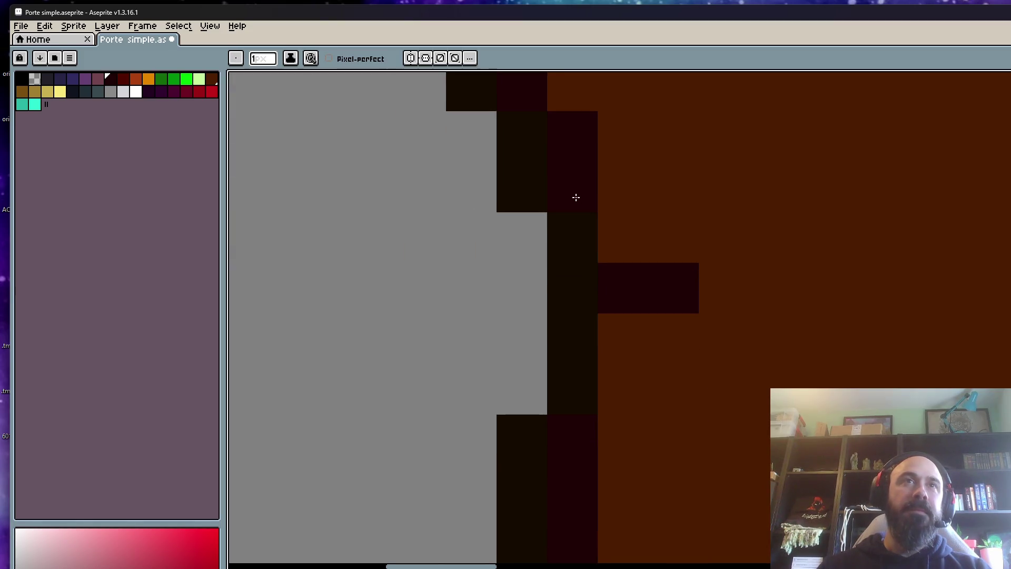
left_click(525, 182, "alt")
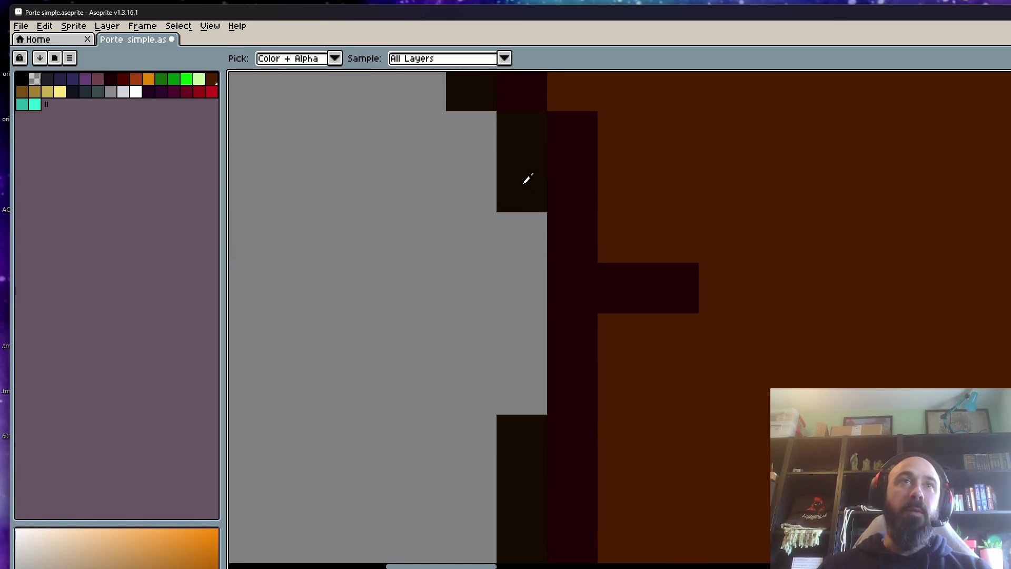
left_click_drag(527, 179, 526, 444)
scroll(535, 371, "down", 3)
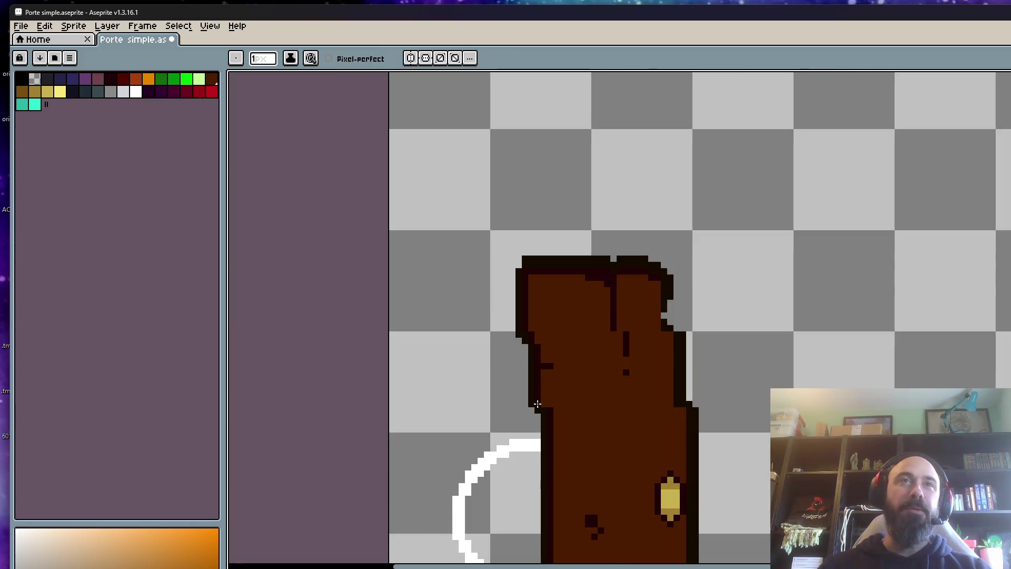
scroll(538, 405, "up", 2)
scroll(492, 380, "down", 1)
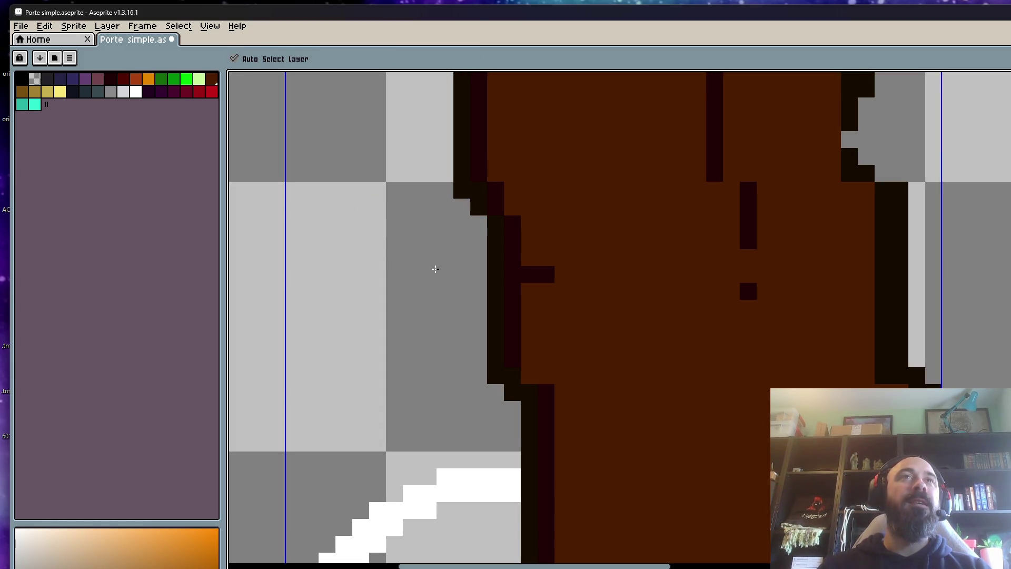
scroll(433, 270, "down", 3)
scroll(454, 161, "up", 2)
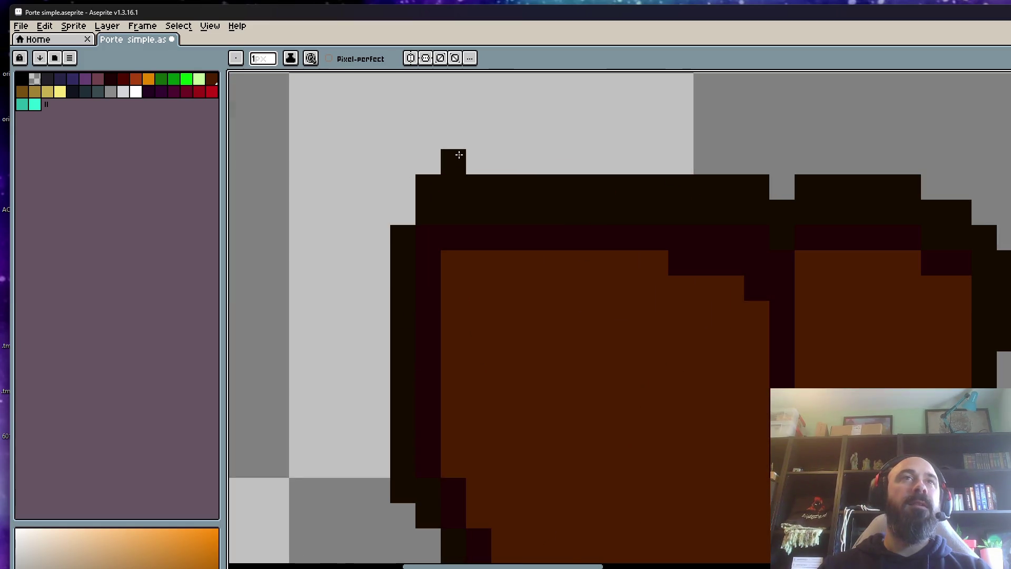
Step: Replay the door animation to check the outline fix
mouse_move(779, 158)
left_mouse_down()
mouse_move(831, 294)
mouse_move(809, 288)
mouse_move(776, 153)
left_mouse_up()
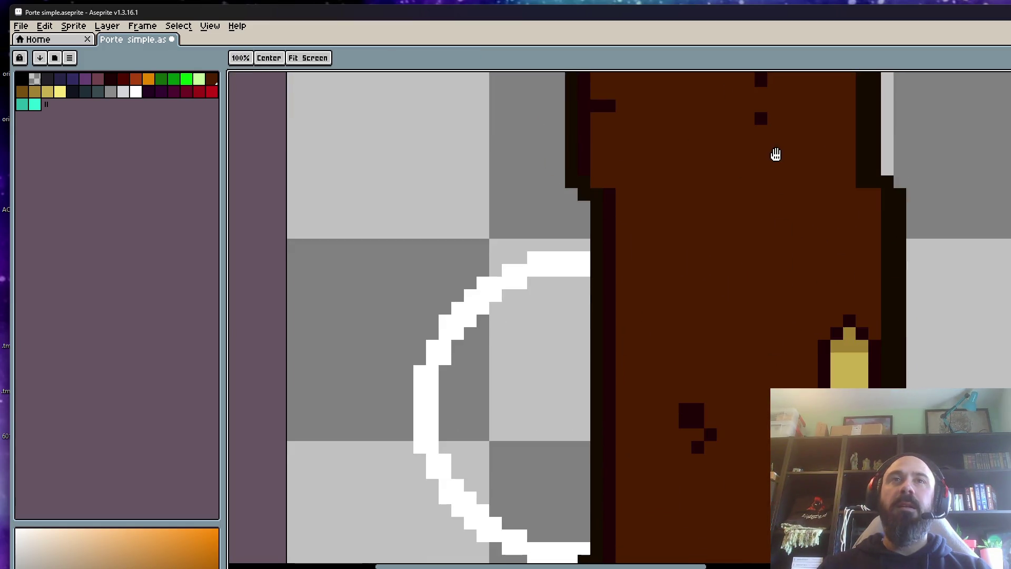
scroll(715, 305, "down", 2)
scroll(664, 328, "down", 1)
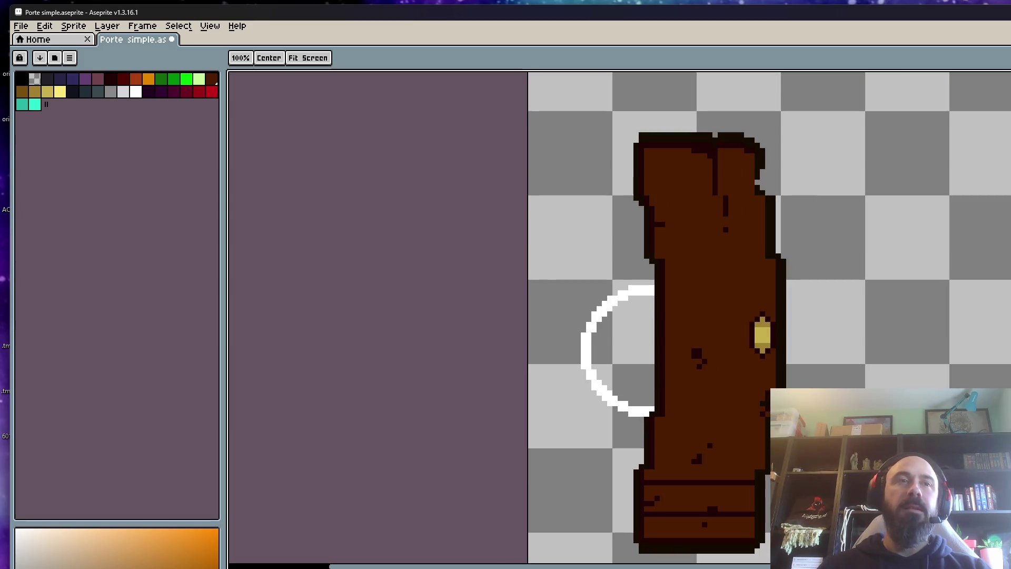
key("Return")
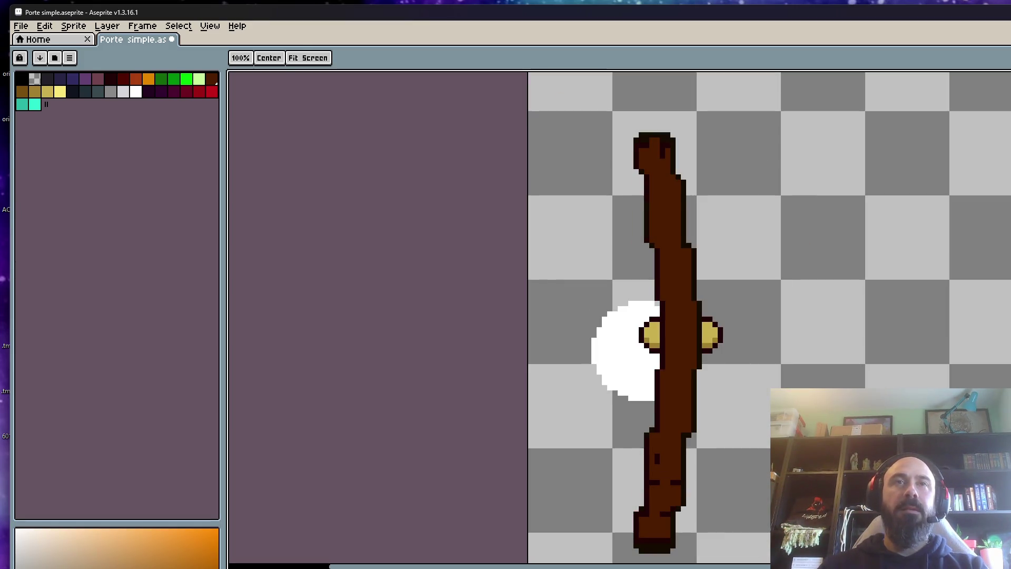
key("b")
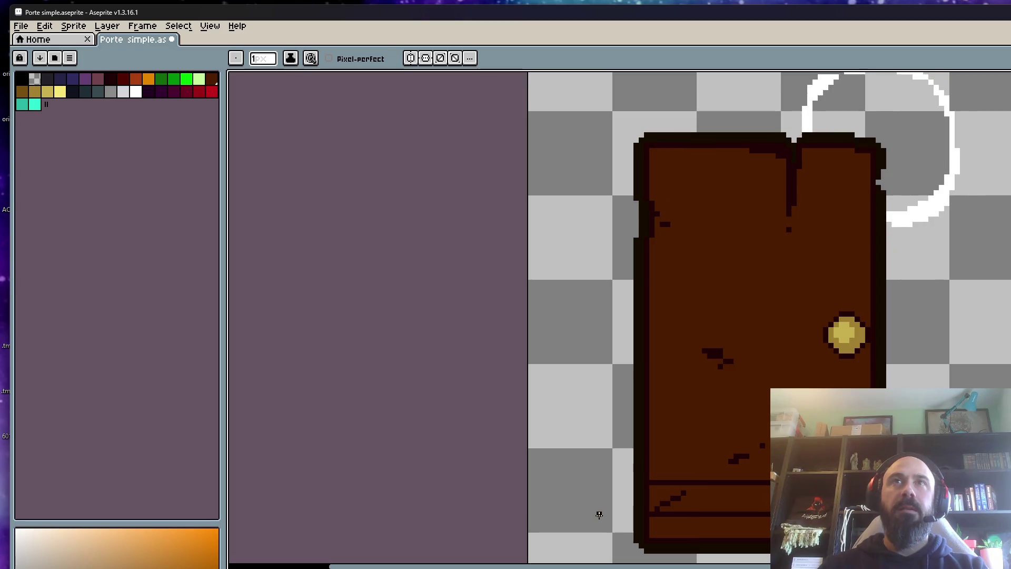
scroll(653, 475, "down", 2)
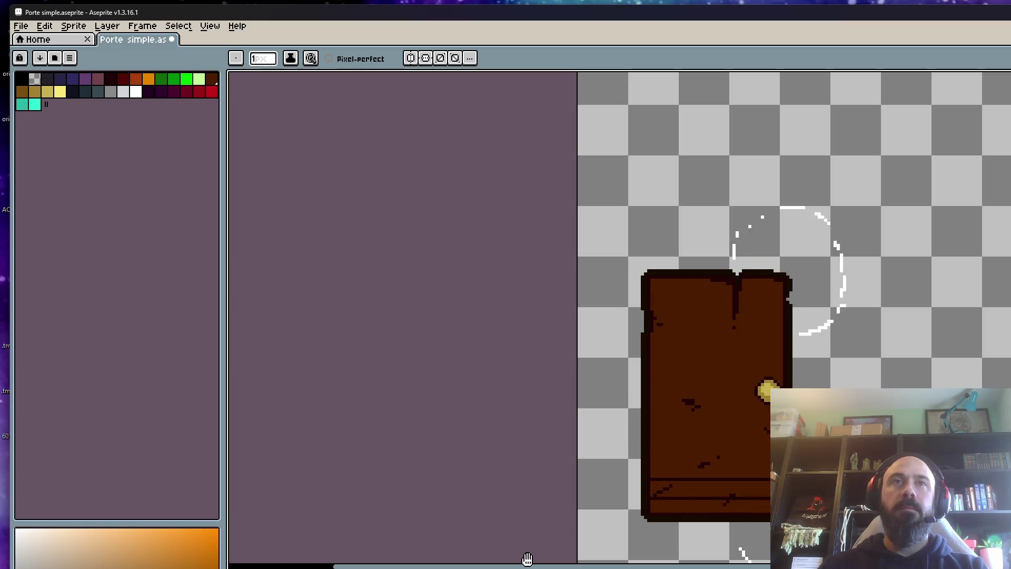
scroll(758, 438, "down", 4)
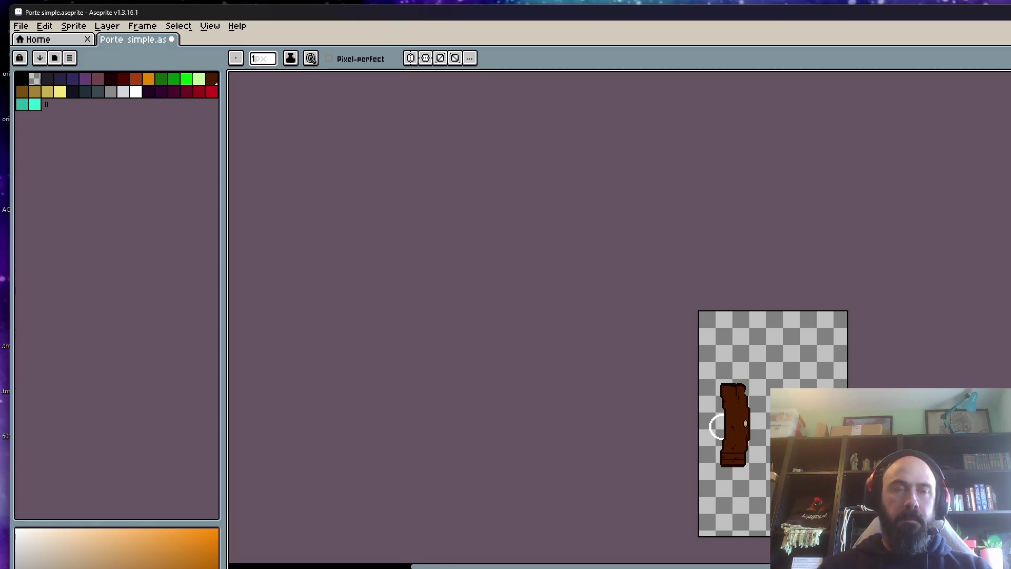
scroll(719, 438, "up", 3)
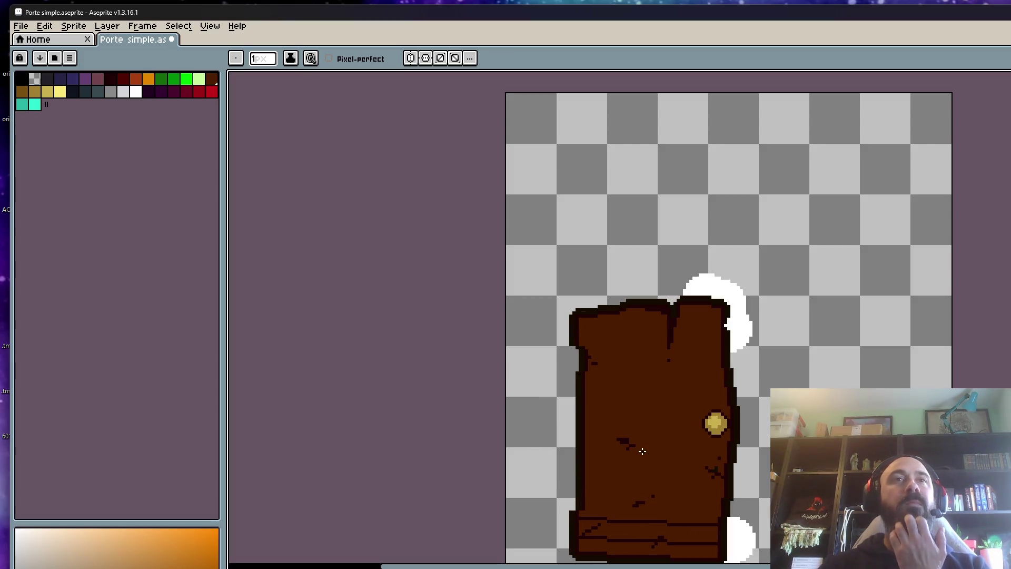
scroll(642, 450, "down", 1)
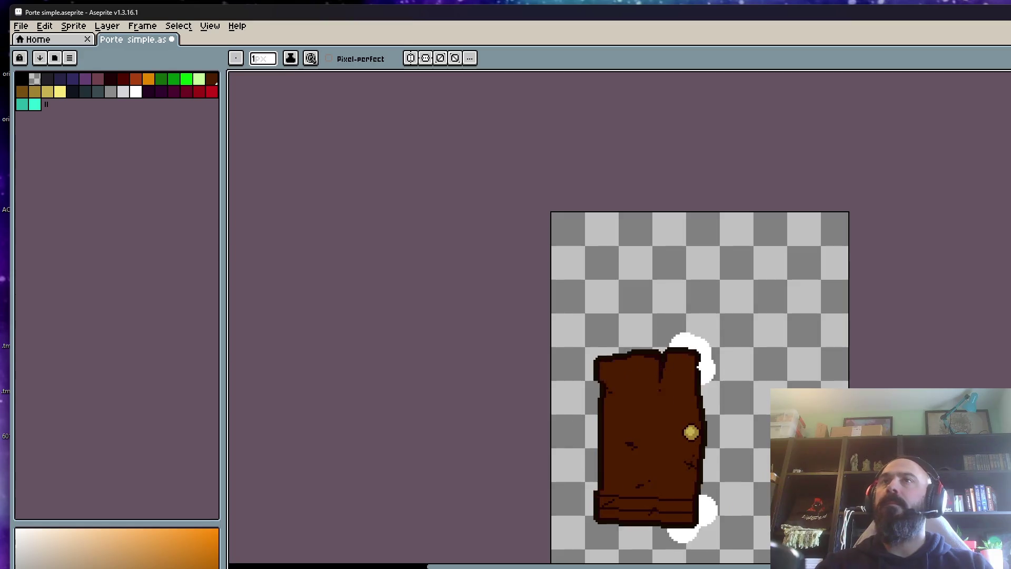
Step: Select and shift the upper part of the half-turned door with the Rectangular Marquee
mouse_move(535, 555)
left_mouse_down()
mouse_move(708, 481)
mouse_move(577, 420)
left_mouse_up()
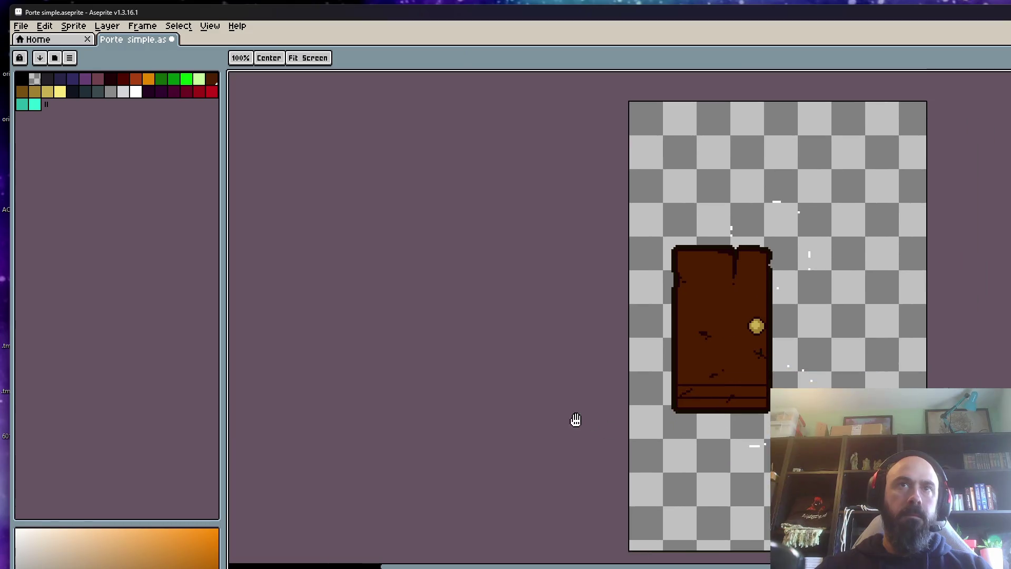
key("m")
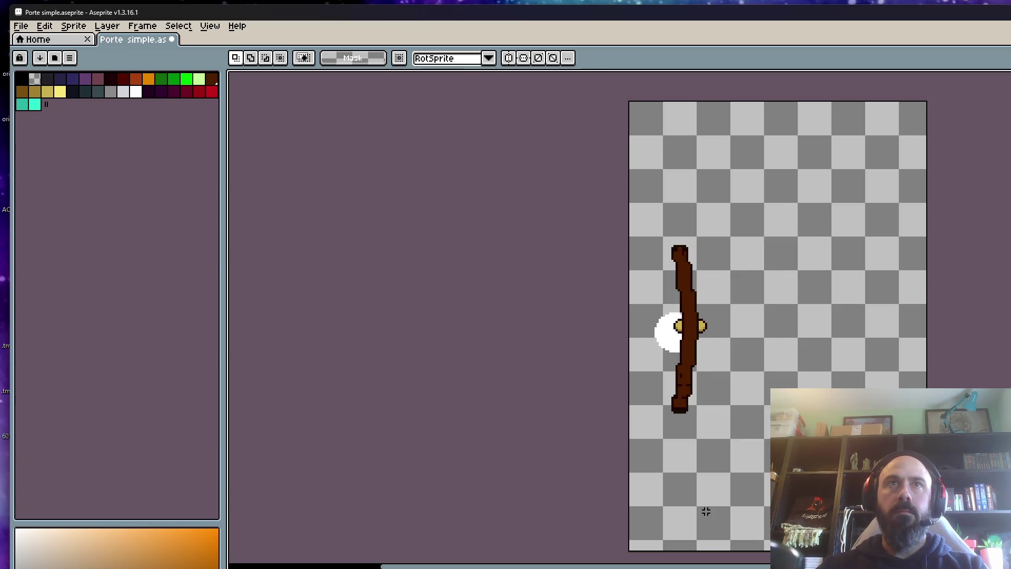
scroll(673, 246, "up", 1)
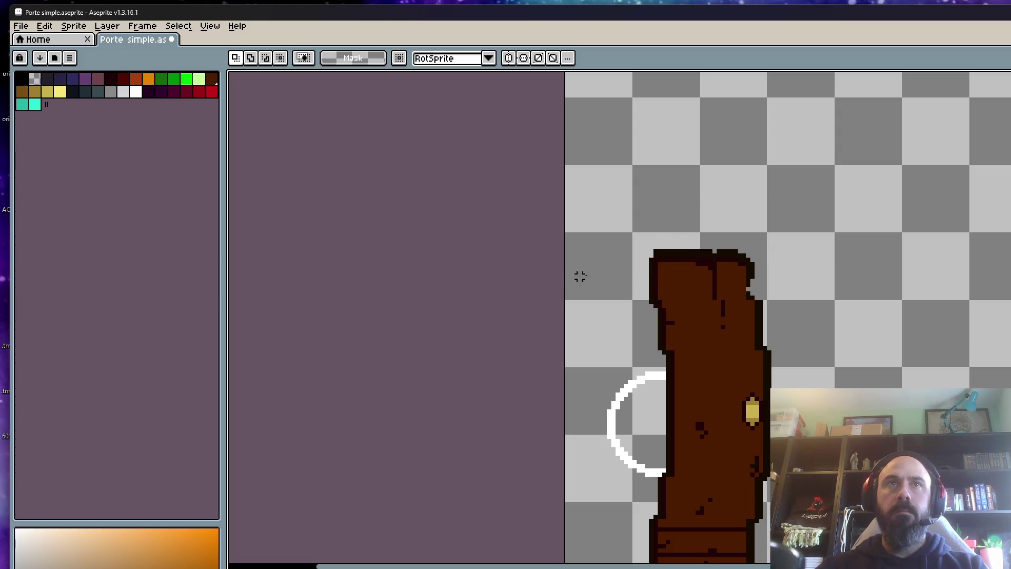
mouse_move(622, 284)
left_mouse_down()
mouse_move(697, 370)
mouse_move(681, 351)
left_mouse_up()
key("Return")
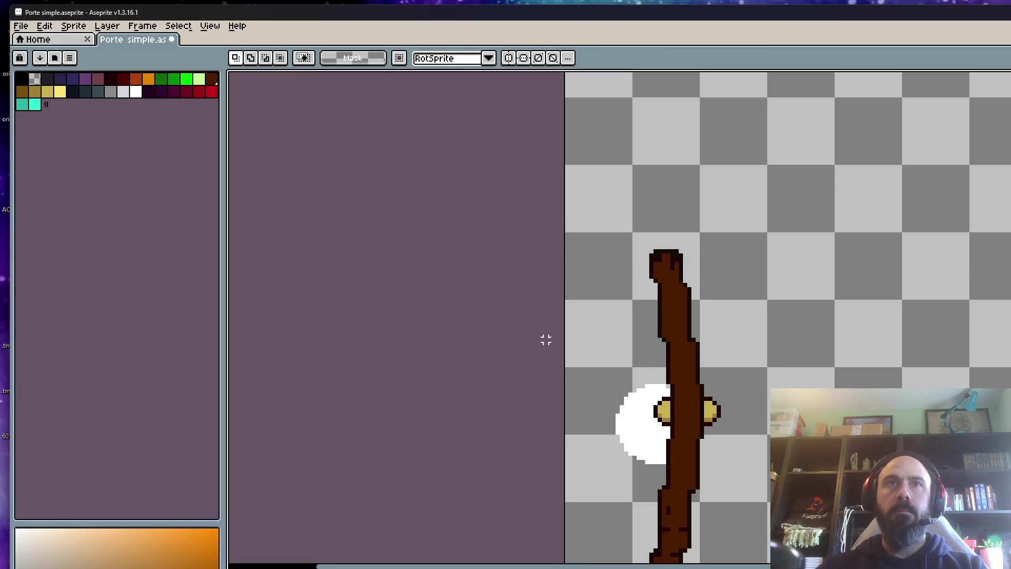
Step: Select and move the door's lower section pixels, then drop them in place
scroll(689, 387, "up", 1)
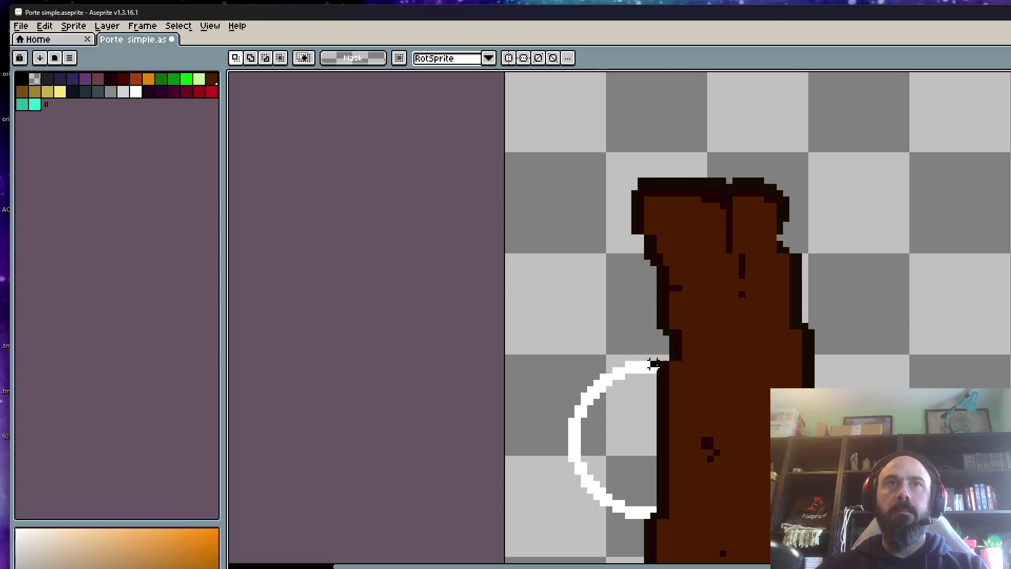
scroll(653, 453, "down", 3)
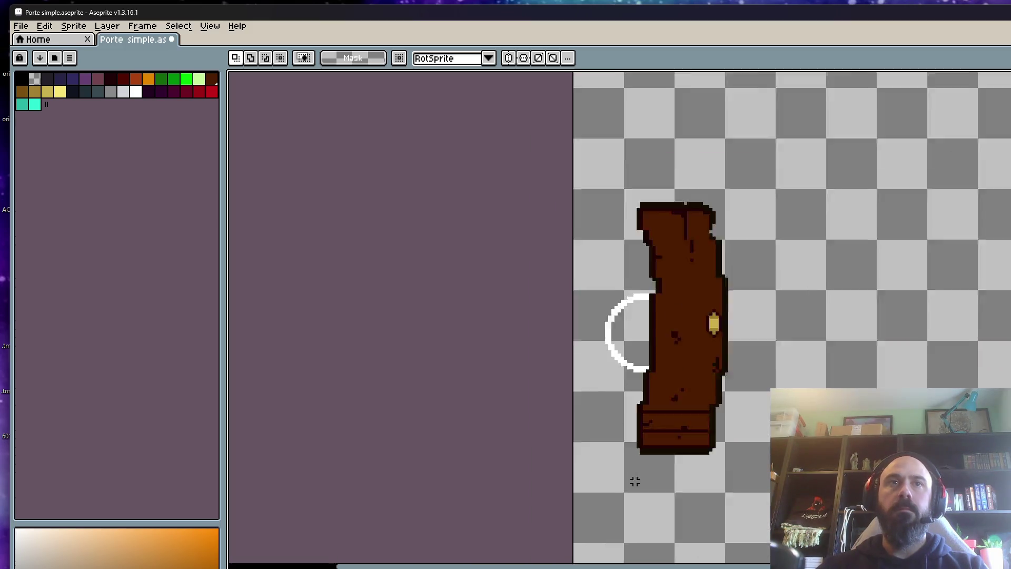
scroll(627, 392, "up", 1)
scroll(636, 345, "up", 1)
scroll(636, 350, "down", 2)
scroll(627, 354, "up", 2)
mouse_move(620, 329)
left_mouse_down()
mouse_move(682, 414)
mouse_move(571, 377)
left_mouse_up()
key("Right")
key("Left")
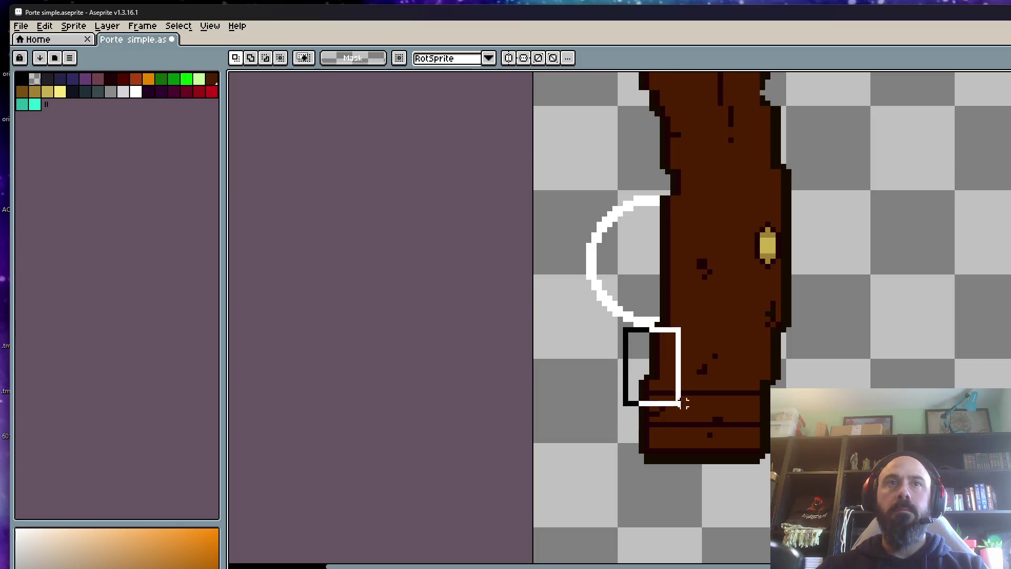
left_click_drag(626, 329, 698, 429)
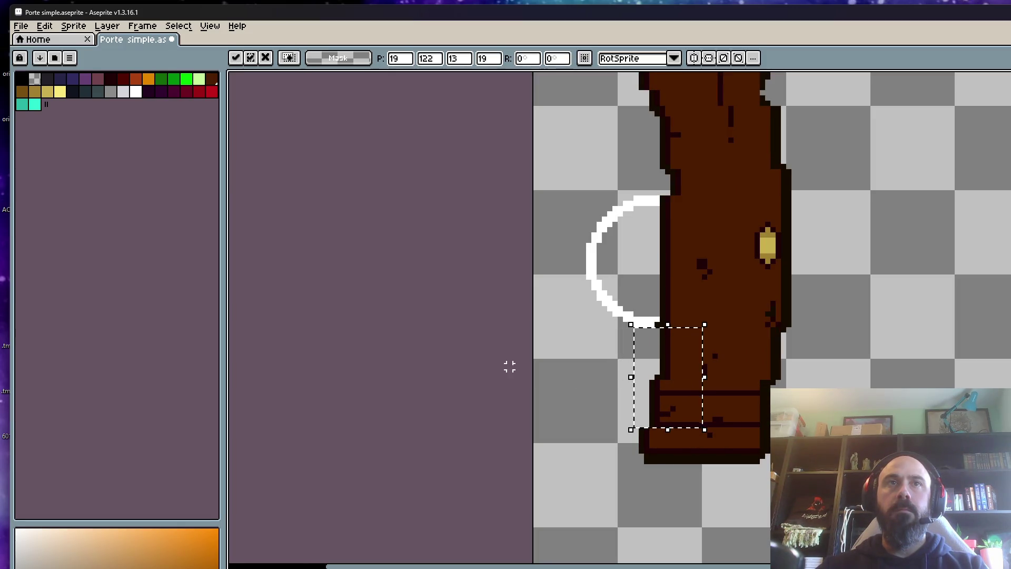
key("ctrl+d")
Step: Flip between neighbouring frames to compare the door edge alignment
key("Right")
key("Left")
key("Left")
key("Left")
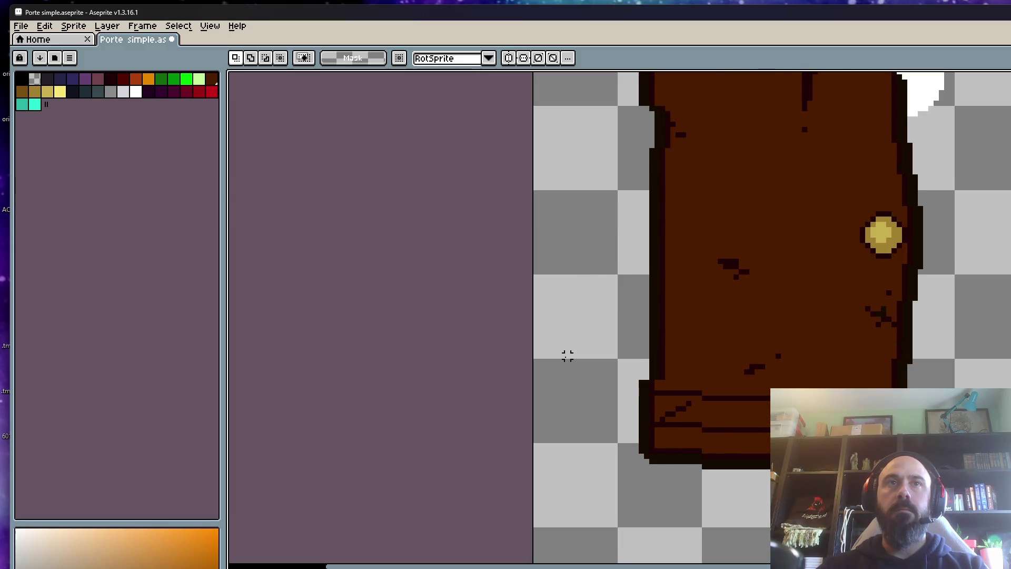
key("Left")
key("Right")
key("Left")
key("Left")
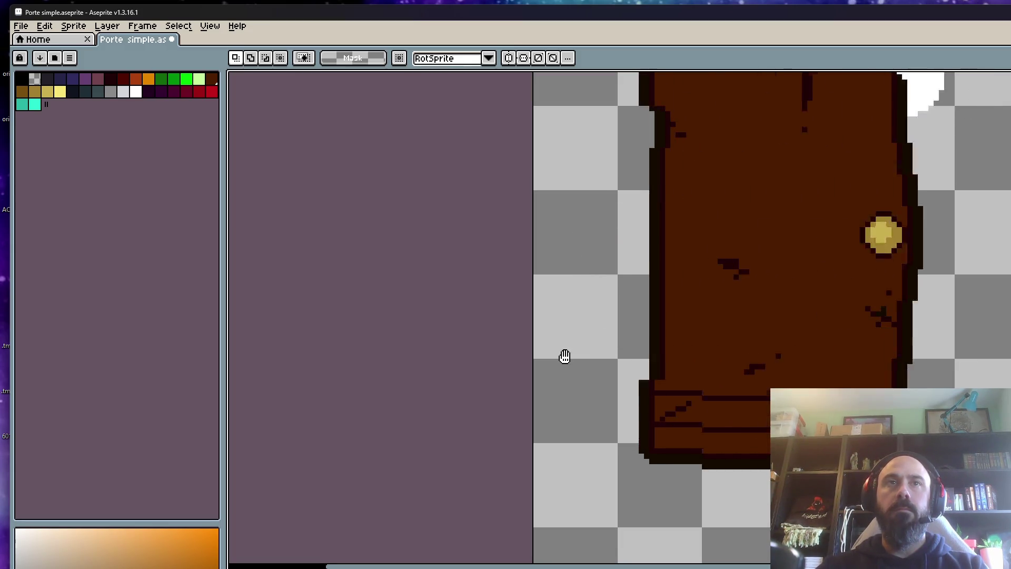
Step: Shift a small block of door edge pixels and drop them in place
scroll(607, 352, "down", 1)
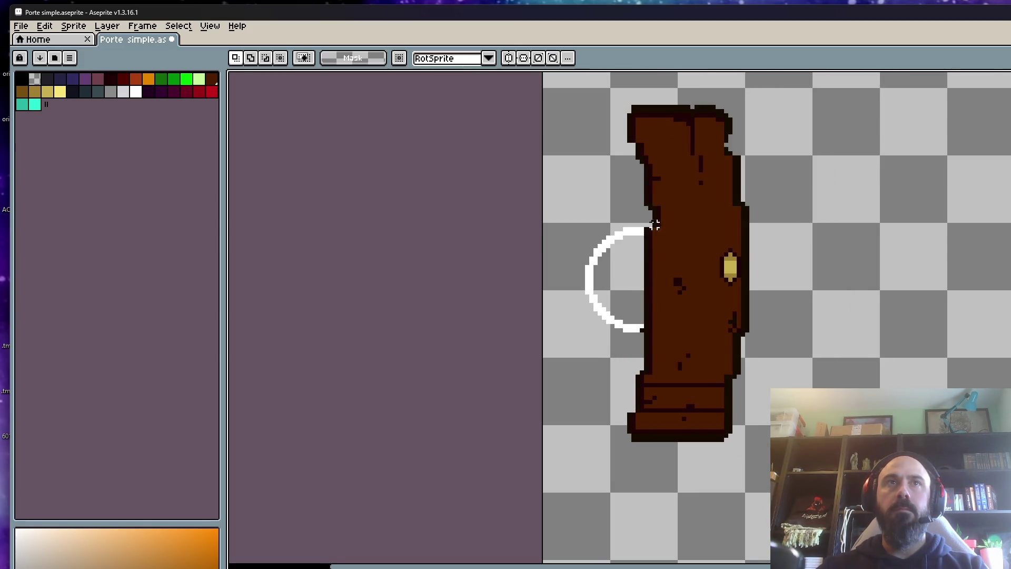
scroll(651, 231, "up", 2)
mouse_move(648, 201)
left_mouse_down()
mouse_move(680, 234)
mouse_move(664, 230)
left_mouse_up()
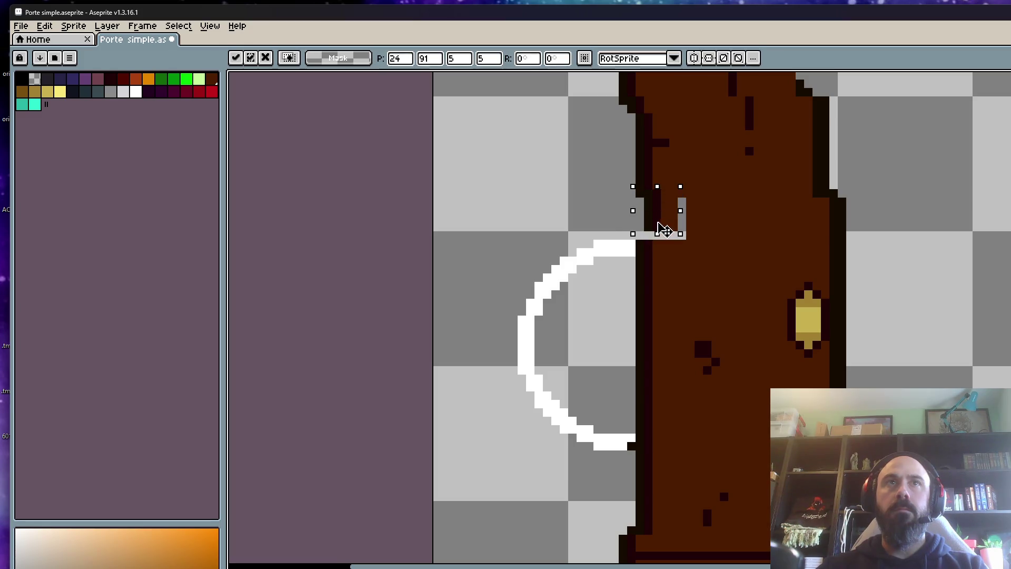
scroll(662, 229, "down", 2)
left_click(614, 204)
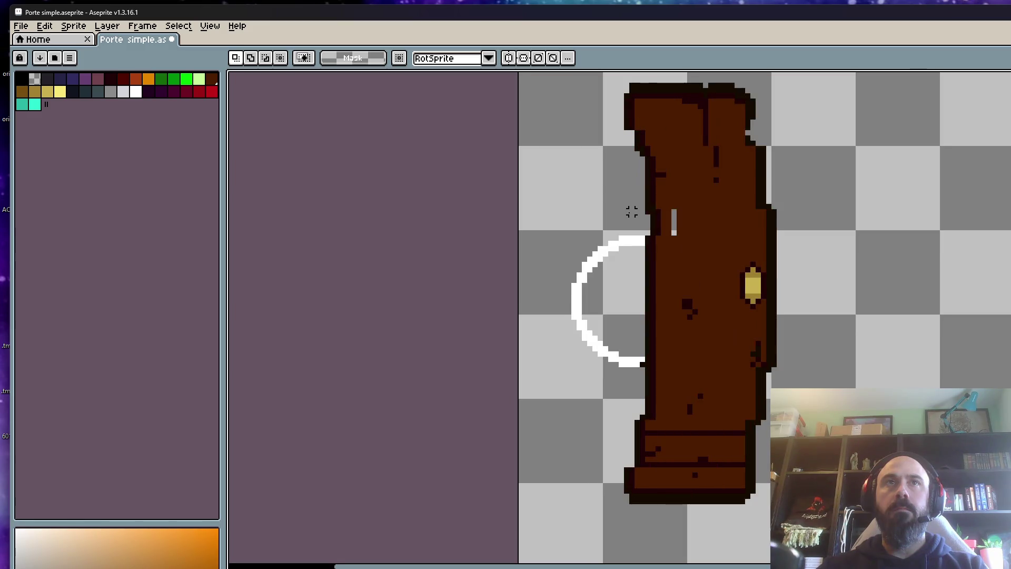
scroll(631, 212, "up", 1)
scroll(661, 198, "up", 1)
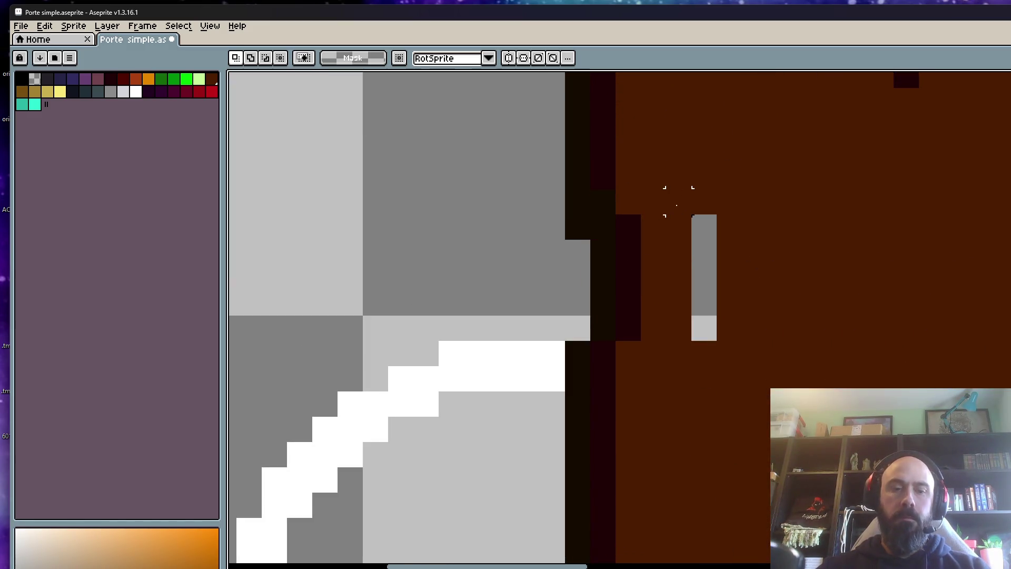
Step: Sample the door's brown and white colours, then preview the neighbouring frame
key("i")
left_click(690, 186)
key("h")
scroll(700, 261, "down", 3)
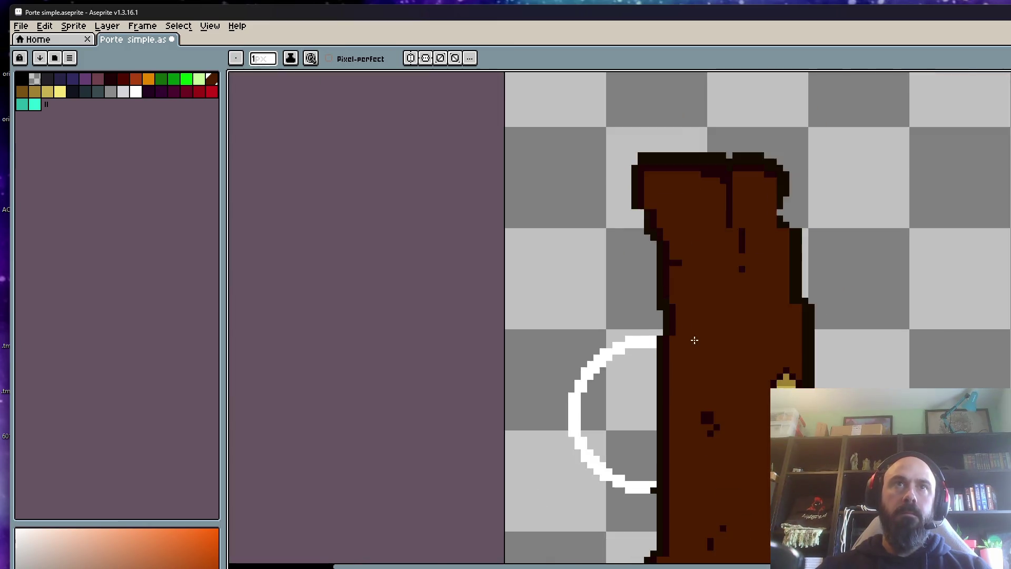
scroll(689, 270, "down", 1)
scroll(666, 389, "up", 1)
scroll(674, 346, "up", 2)
key("b")
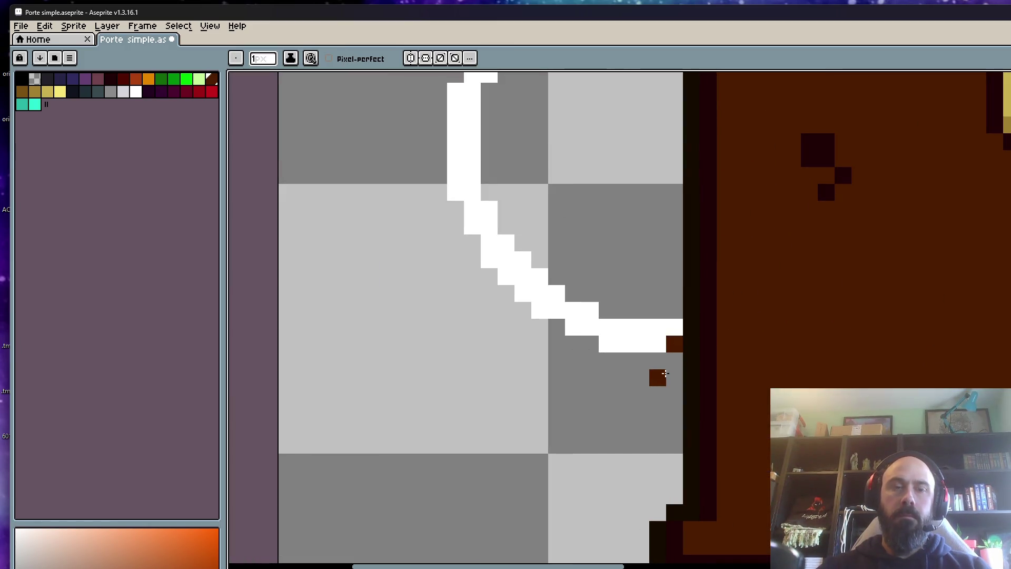
left_click(655, 330, "alt")
scroll(702, 371, "down", 3)
key("Right")
key("Left")
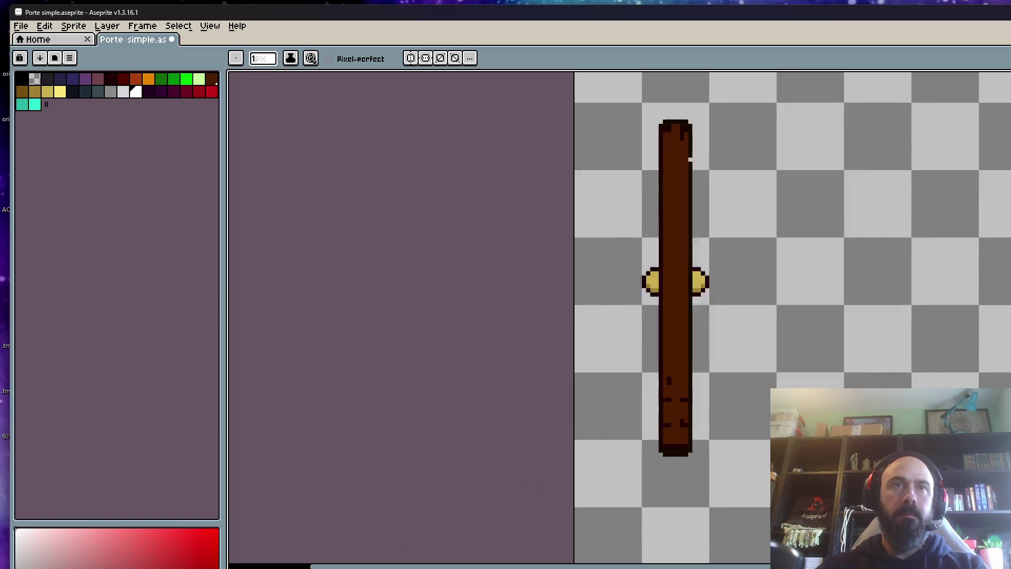
Step: Shift a block of door pixels one pixel left with the Rectangular Marquee
scroll(662, 422, "up", 2)
scroll(662, 422, "up", 1)
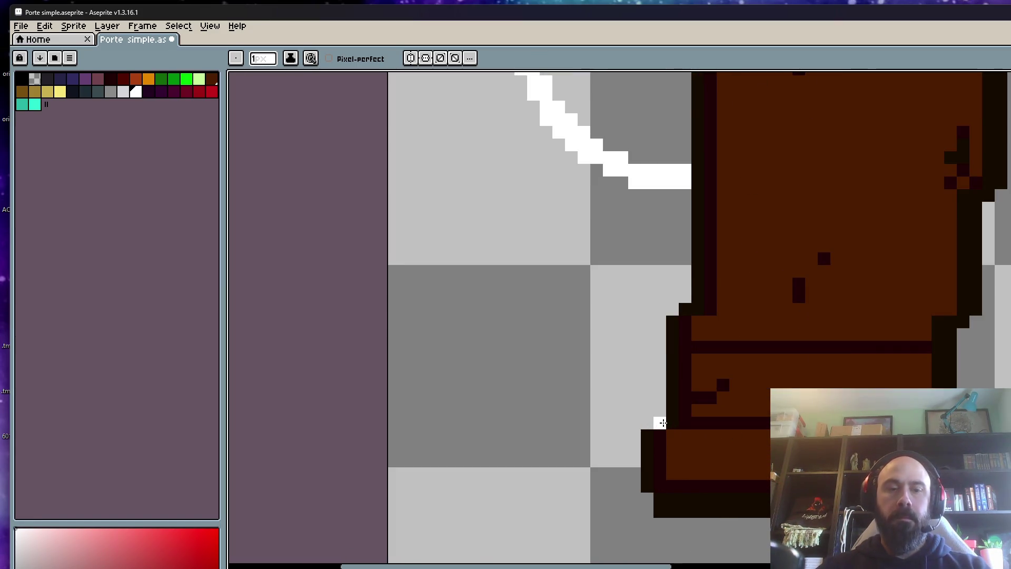
scroll(677, 418, "up", 2)
key("i")
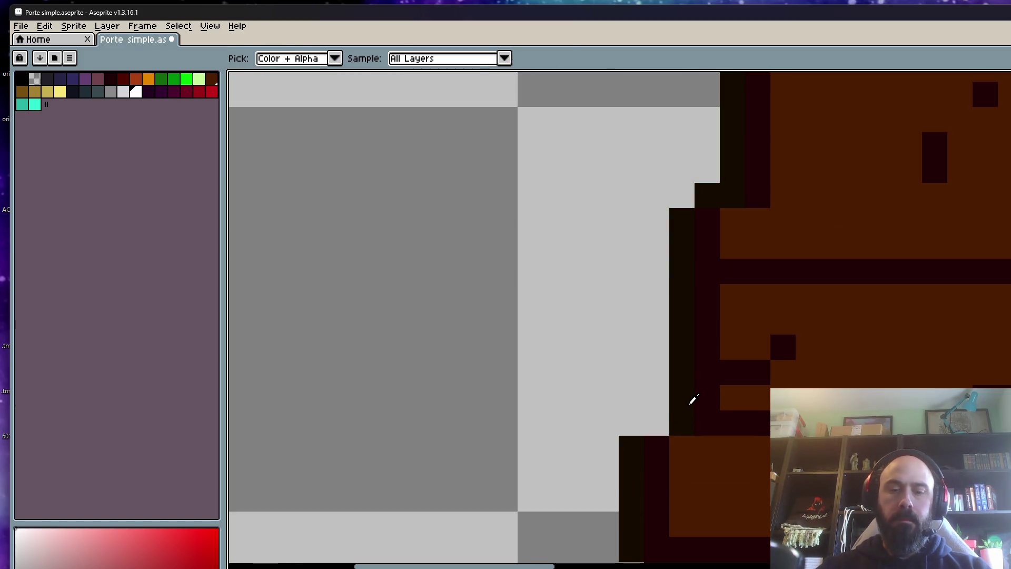
key("m")
mouse_move(676, 363)
left_mouse_down()
mouse_move(740, 431)
mouse_move(684, 417)
left_mouse_up()
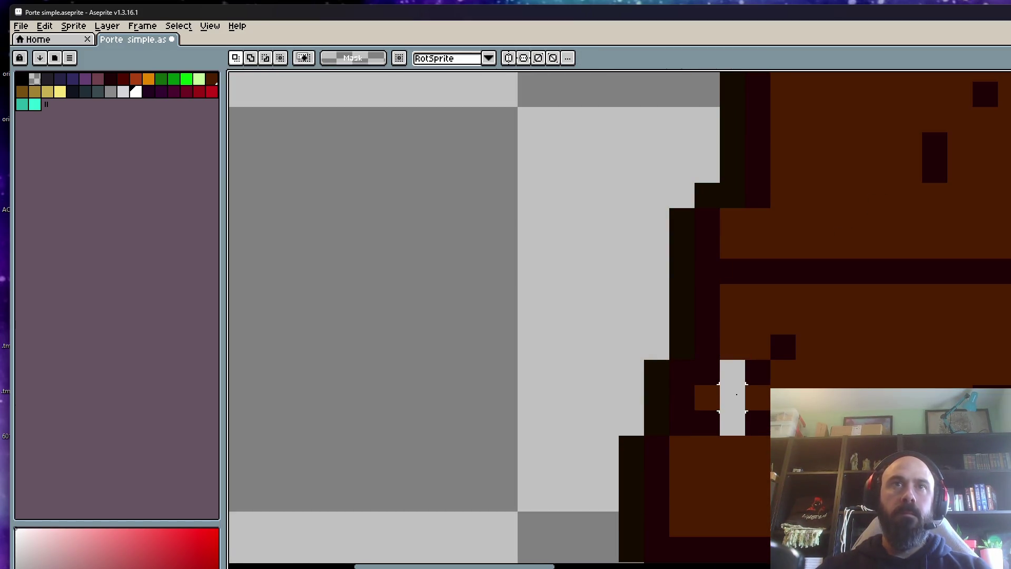
scroll(737, 394, "up", 2)
Step: Fill the two grey gap pixels on the door edge with the dark outline colour
key("i")
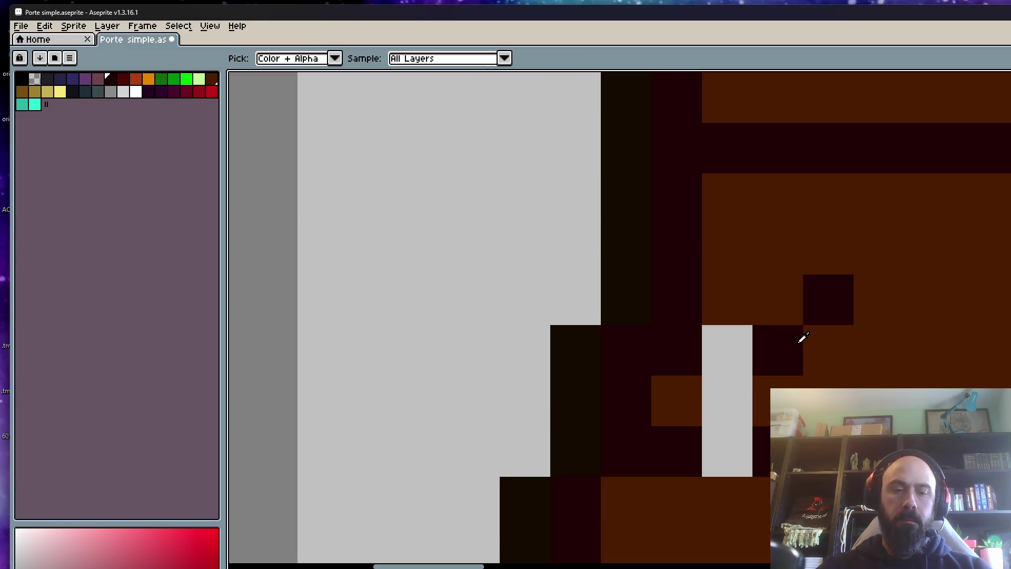
key("b")
left_click(738, 348)
left_click(721, 439, "alt")
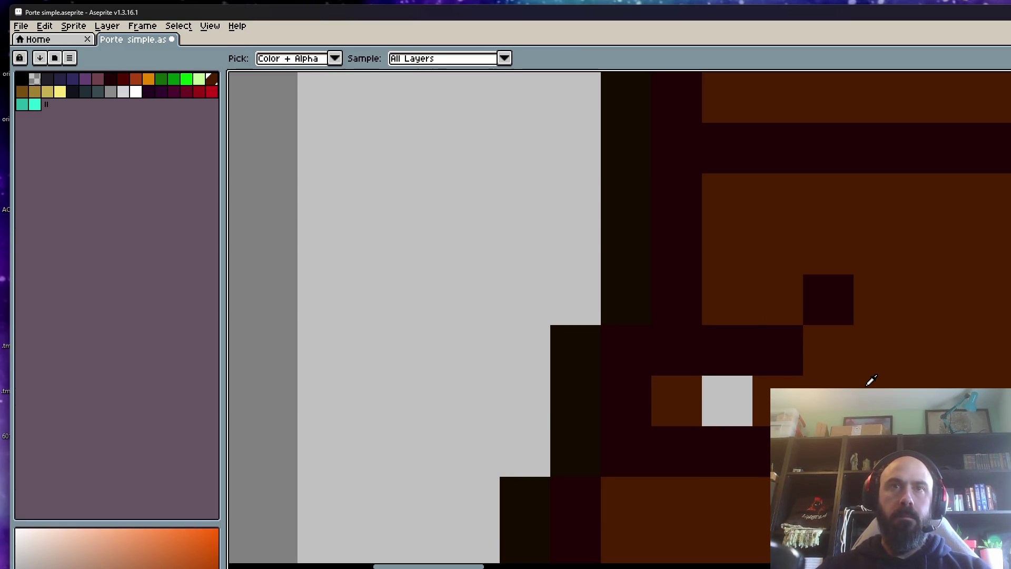
left_click(748, 401)
Step: Zoom out and sample white from the canvas as the foreground colour
scroll(753, 401, "down", 1)
scroll(753, 401, "down", 1)
scroll(753, 401, "down", 1)
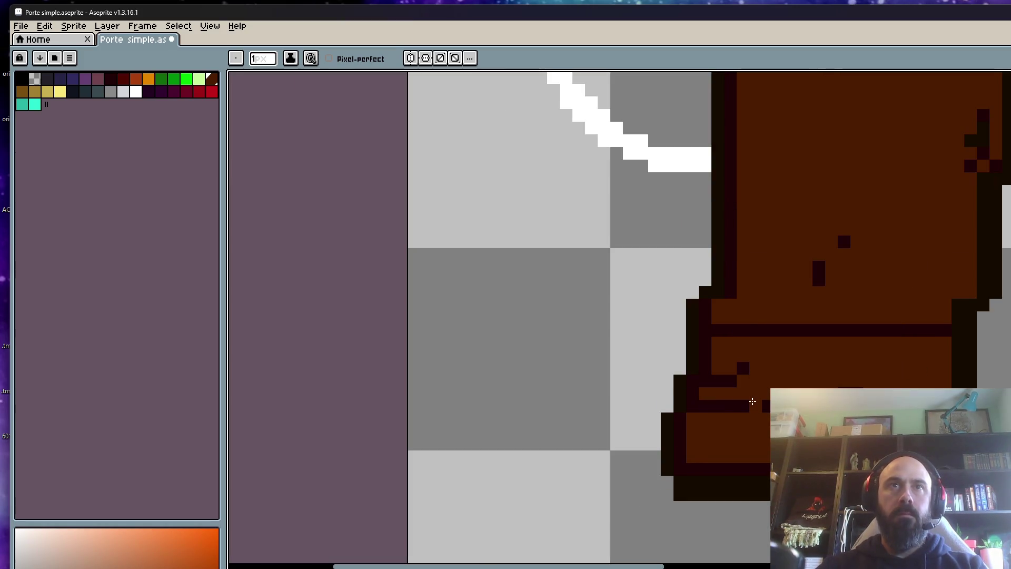
scroll(754, 400, "down", 1)
scroll(757, 396, "down", 1)
scroll(760, 392, "down", 1)
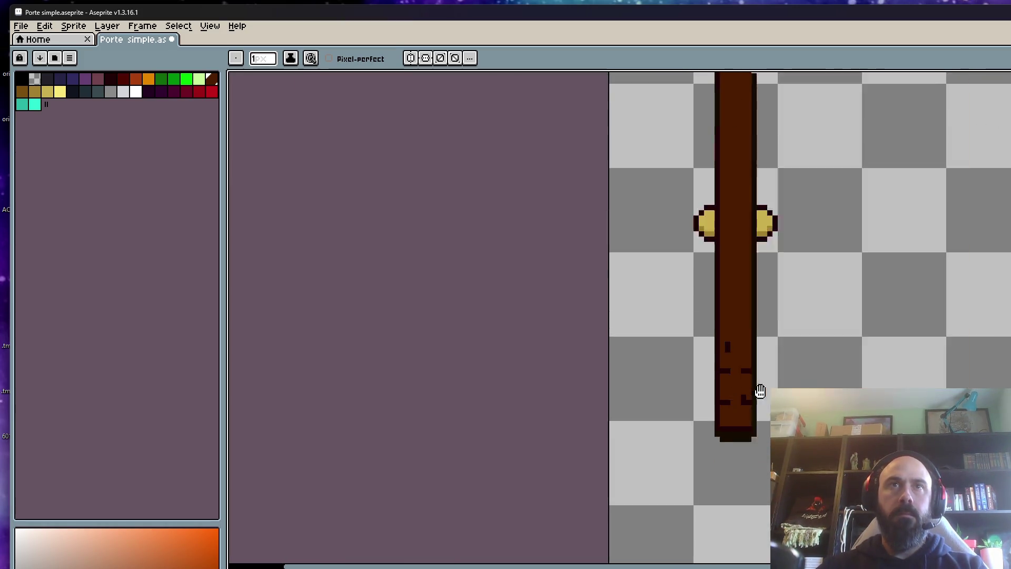
scroll(764, 387, "down", 2)
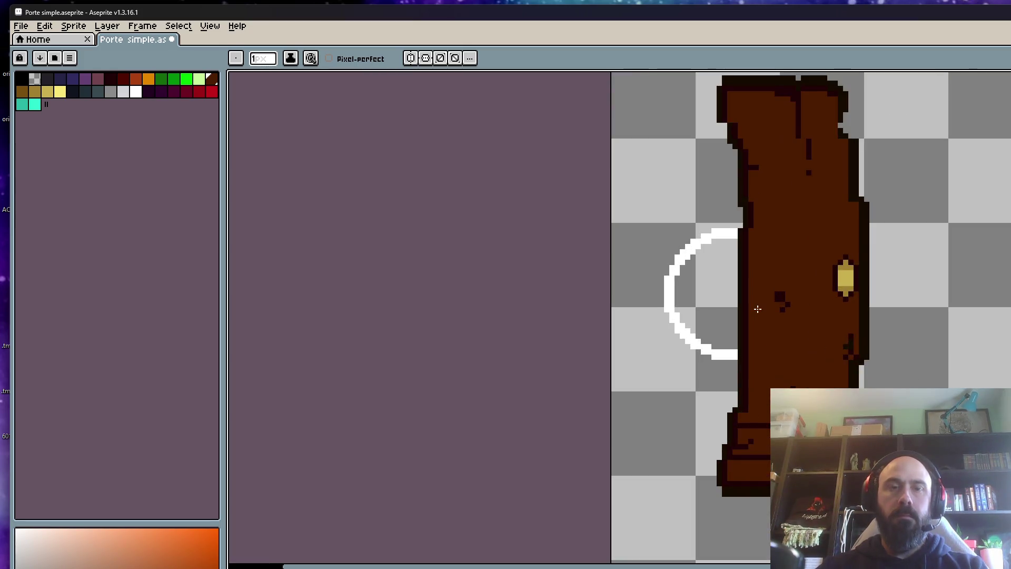
scroll(769, 328, "up", 2)
key("alt")
left_click(653, 214)
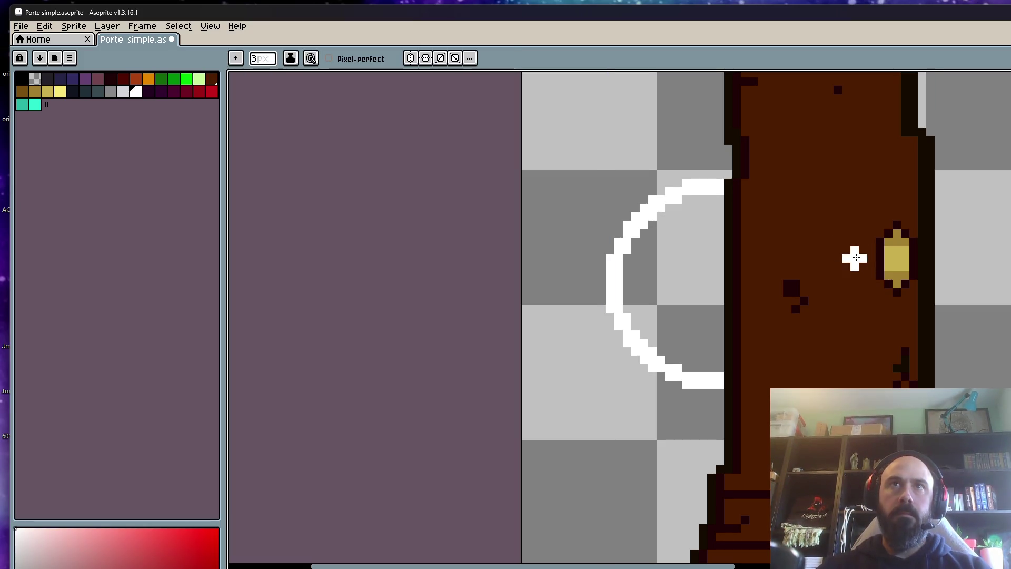
Step: Paint white streaks leftward from the knob on the door frames, undoing the misplaced narrow-door streak
left_click_drag(878, 254, 666, 271)
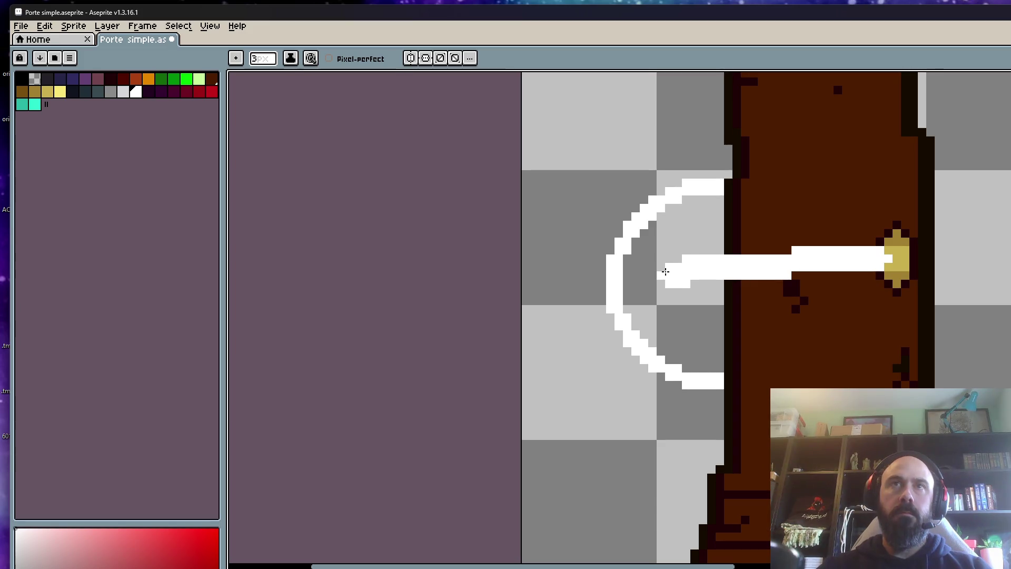
key("Right")
key("Left")
key("Right")
left_click_drag(988, 256, 681, 267)
key("Left")
left_click_drag(995, 248, 871, 259)
key("ctrl+z")
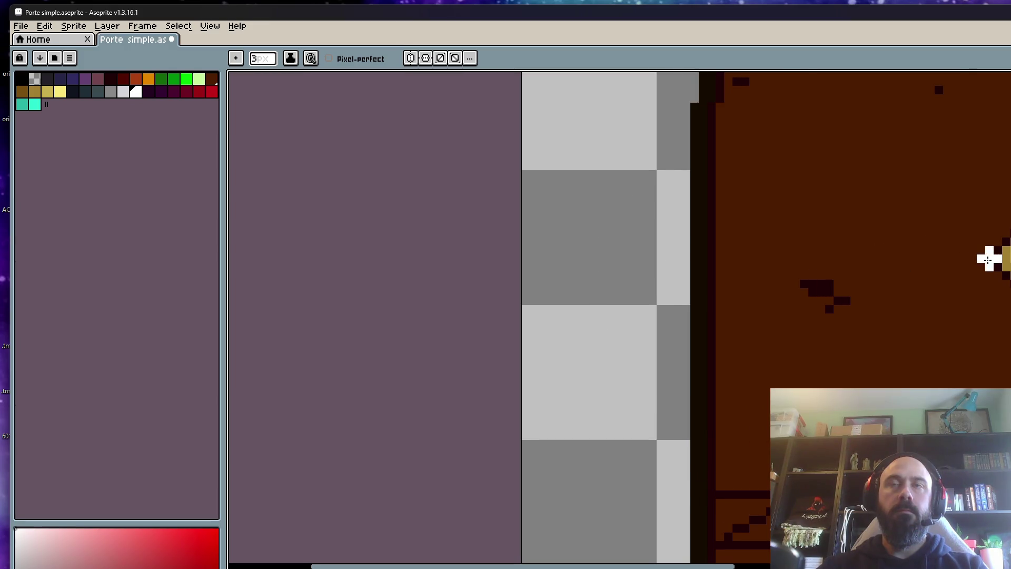
Step: Step through the door frames and play the animation to preview the streaks
scroll(987, 259, "down", 1)
scroll(974, 284, "down", 1)
key("Right")
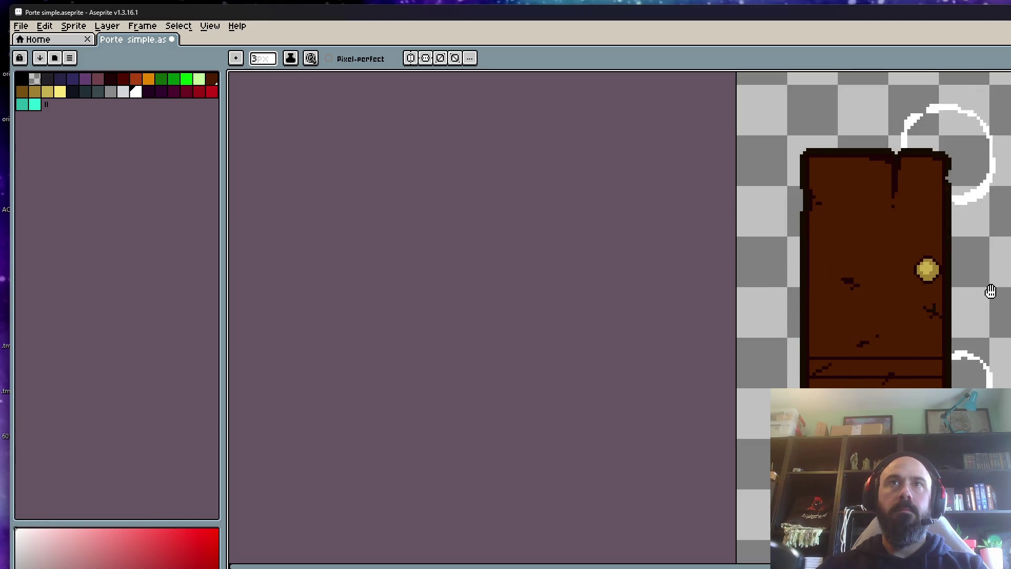
key("Right")
key("Return")
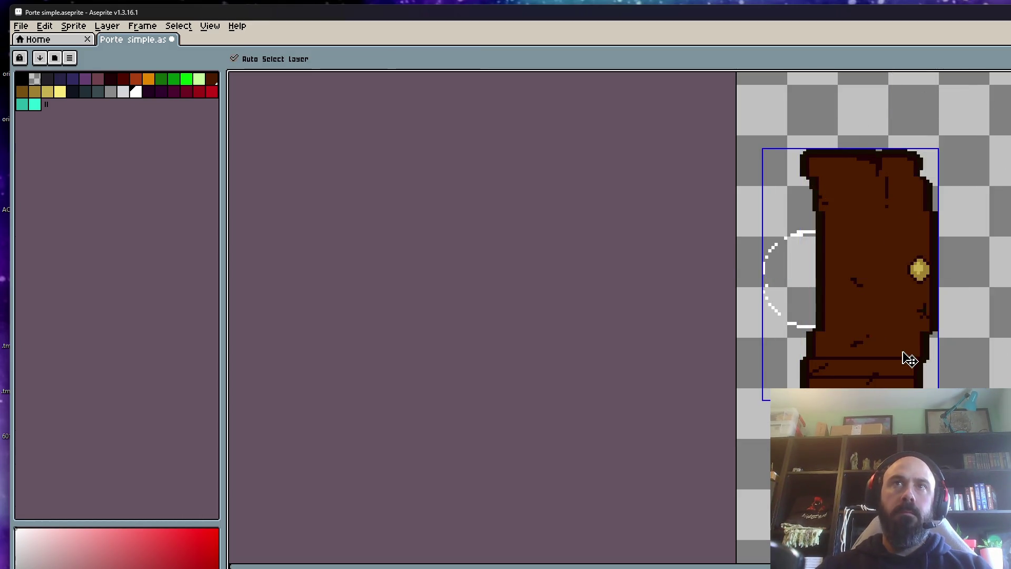
key("Return")
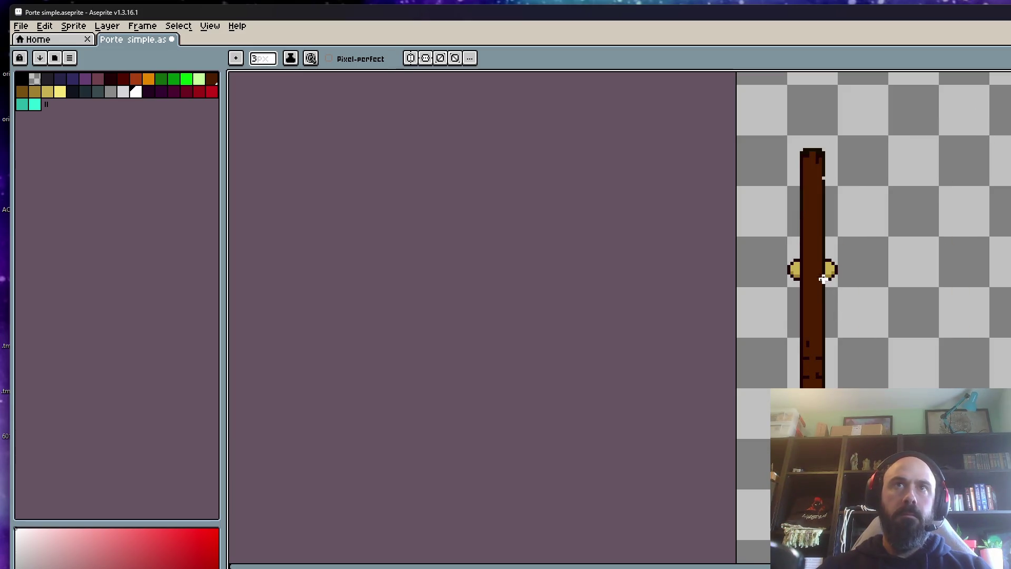
scroll(824, 282, "up", 2)
scroll(917, 271, "up", 2)
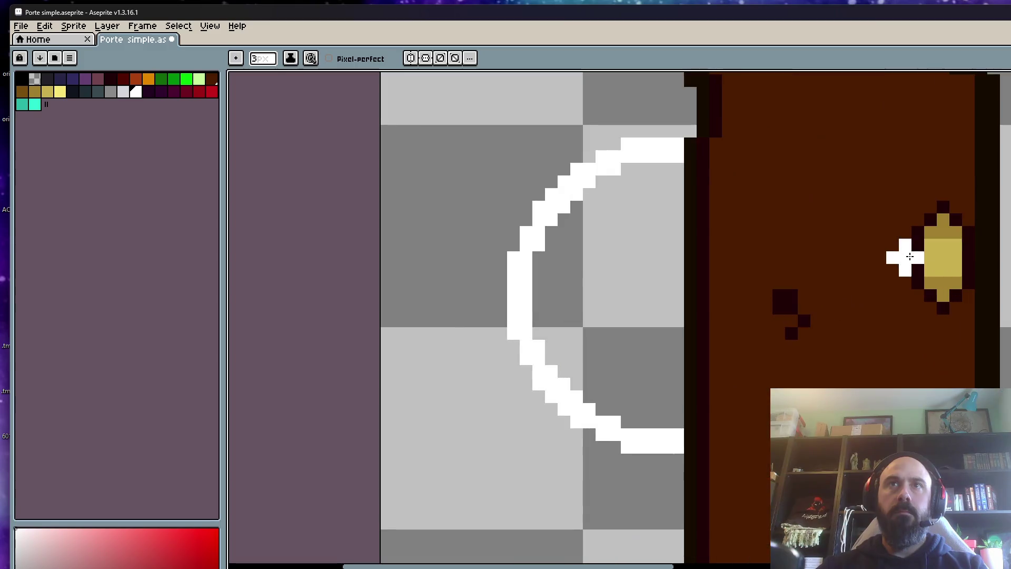
Step: Paint a thick white streak on the closed-door frame, fill the gap beneath it, and erase stray pixels with transparent
left_click_drag(910, 254, 655, 286)
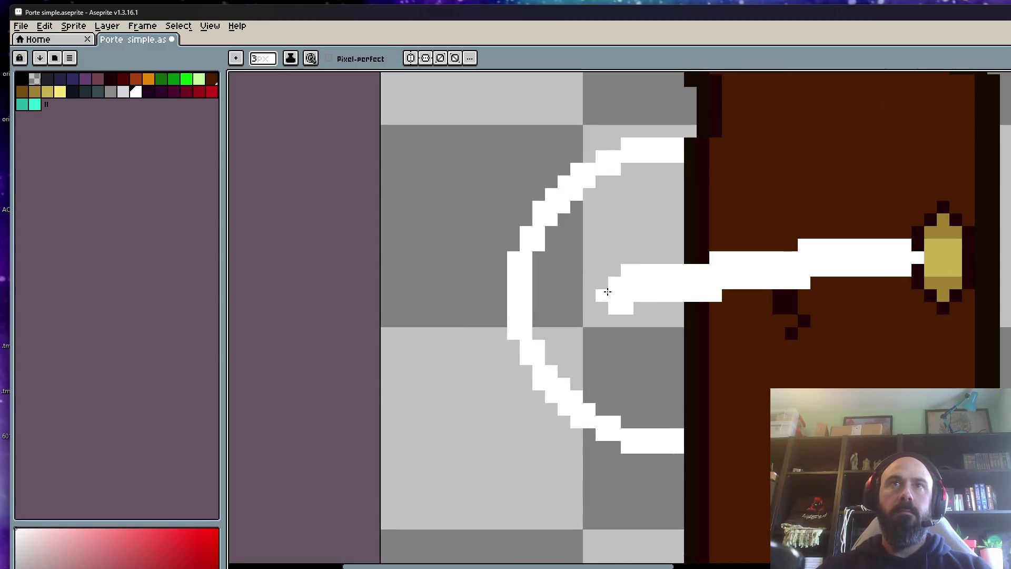
scroll(804, 270, "down", 2)
scroll(820, 275, "up", 1)
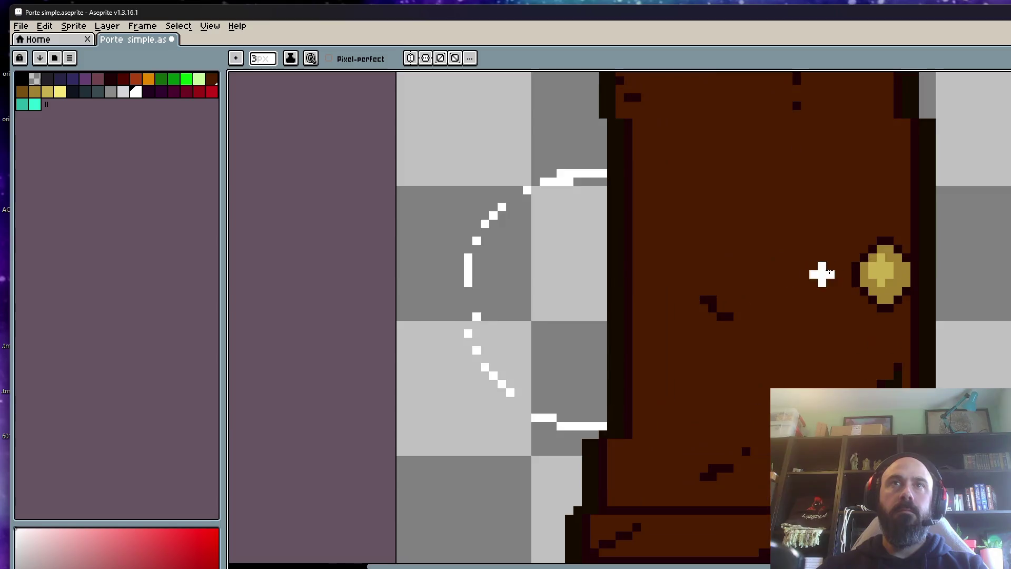
left_click_drag(853, 273, 607, 296)
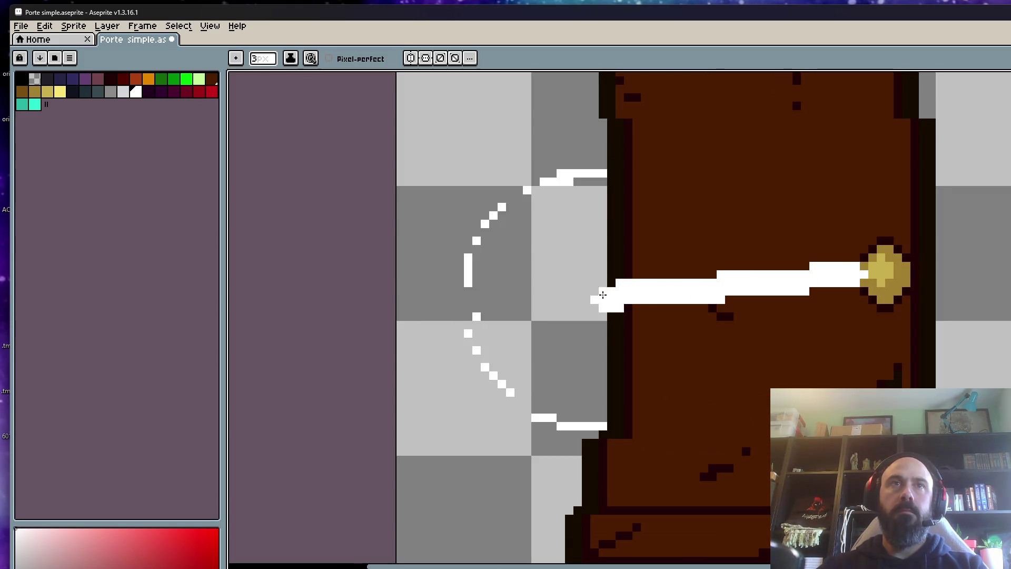
scroll(688, 300, "down", 2)
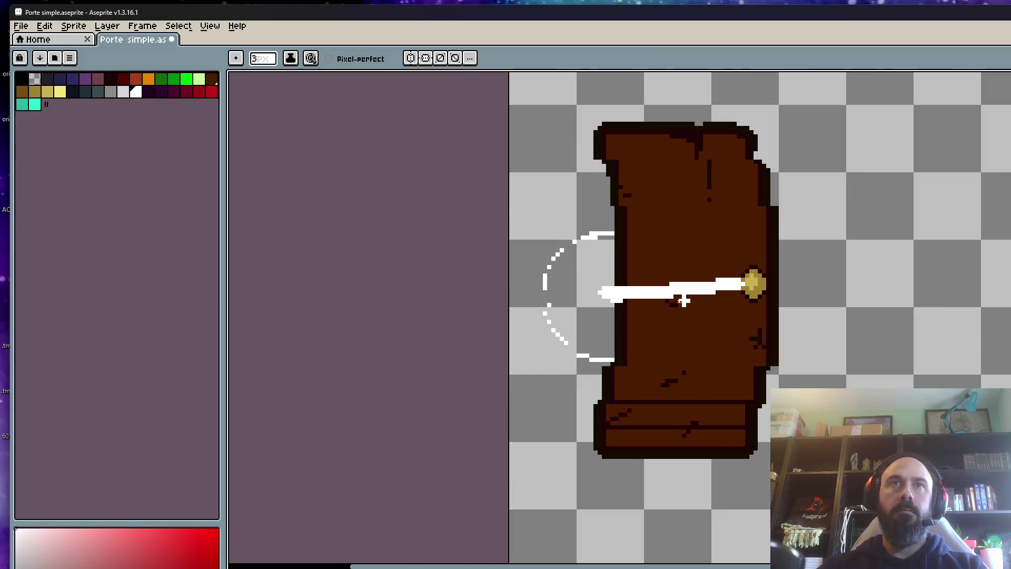
scroll(626, 302, "up", 1)
left_click_drag(625, 295, 706, 291)
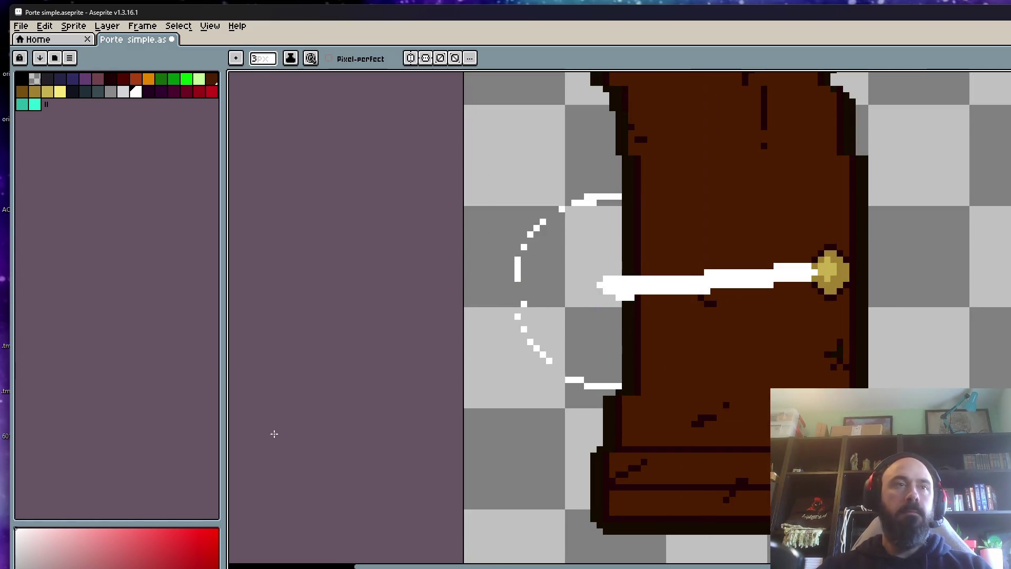
left_click(35, 83)
left_click_drag(627, 296, 604, 299)
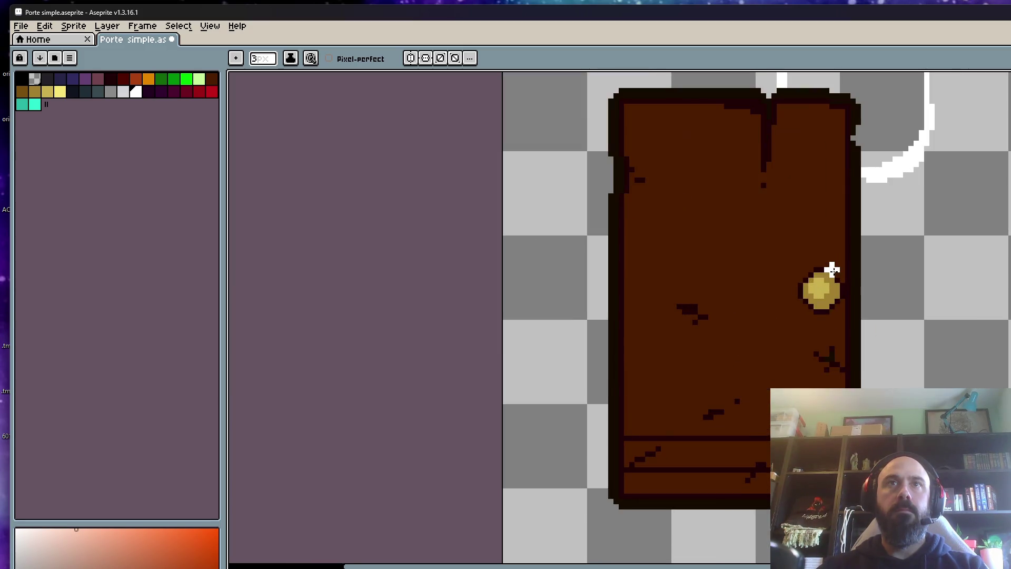
Step: Shrink the brush to 1 px and dot single white glint pixels around the brass knob
scroll(832, 269, "up", 2)
key("minus")
key("minus")
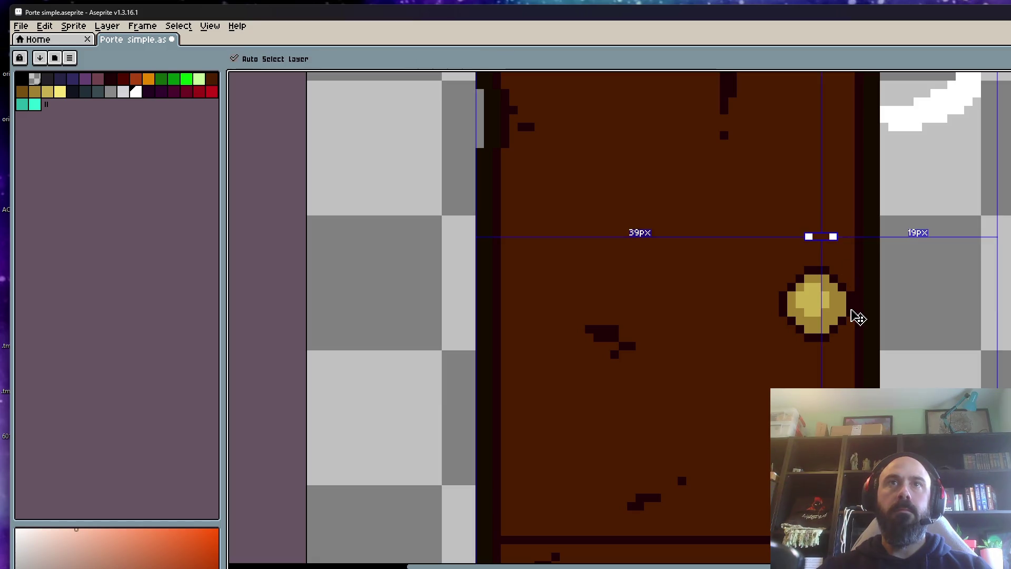
scroll(827, 314, "down", 2)
scroll(820, 306, "up", 1)
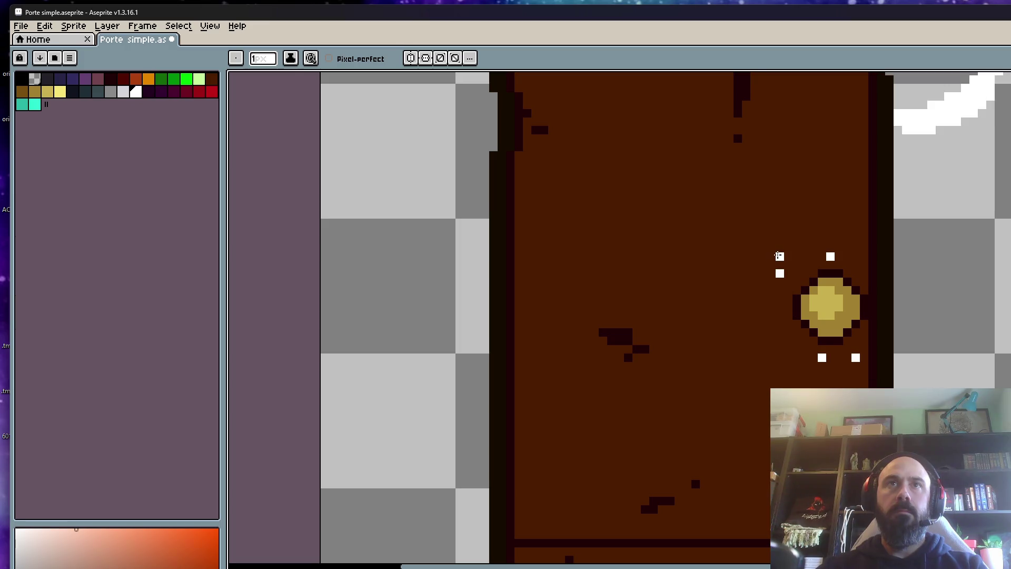
scroll(829, 277, "down", 1)
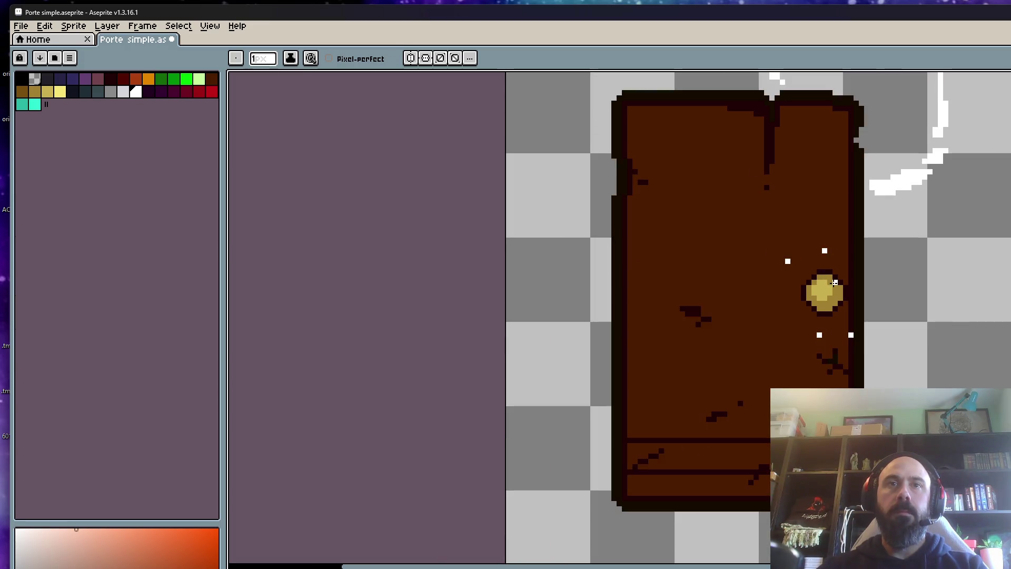
scroll(835, 276, "up", 1)
scroll(822, 231, "up", 1)
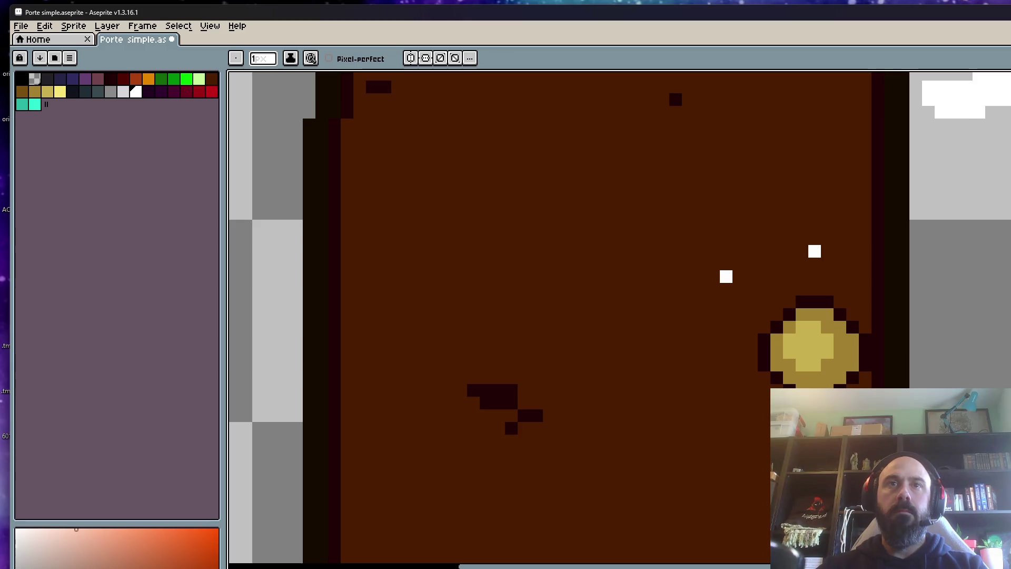
scroll(729, 301, "down", 2)
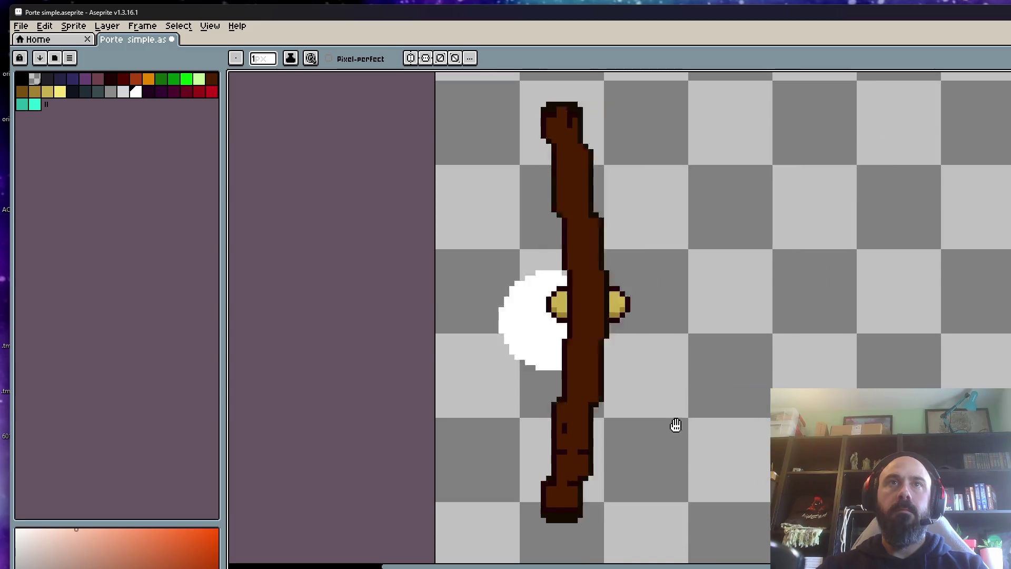
scroll(691, 408, "down", 2)
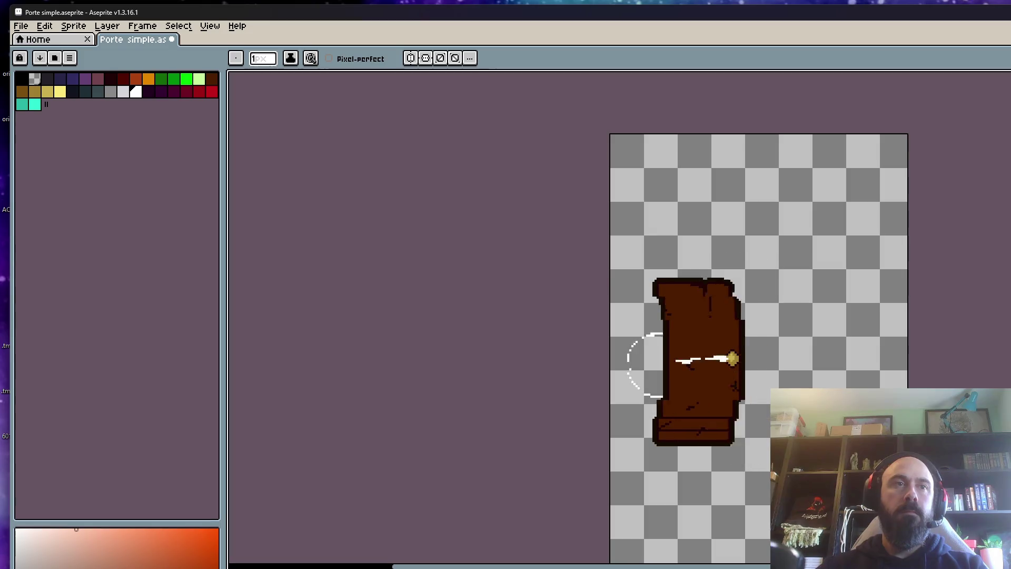
Step: Set Layer 1's opacity to 63% in Layer Properties
key("shift+p")
left_click(346, 449)
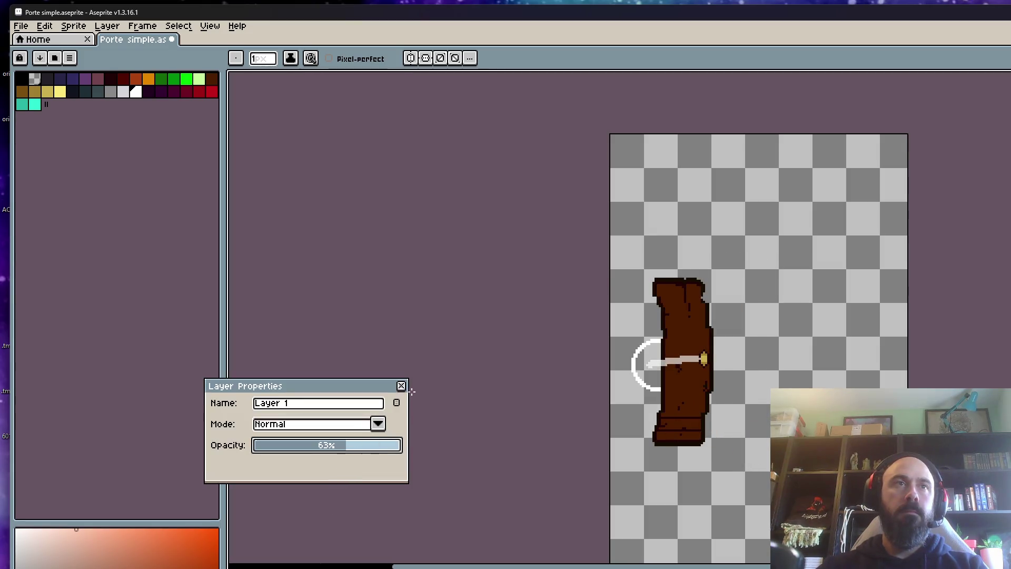
left_click(401, 386)
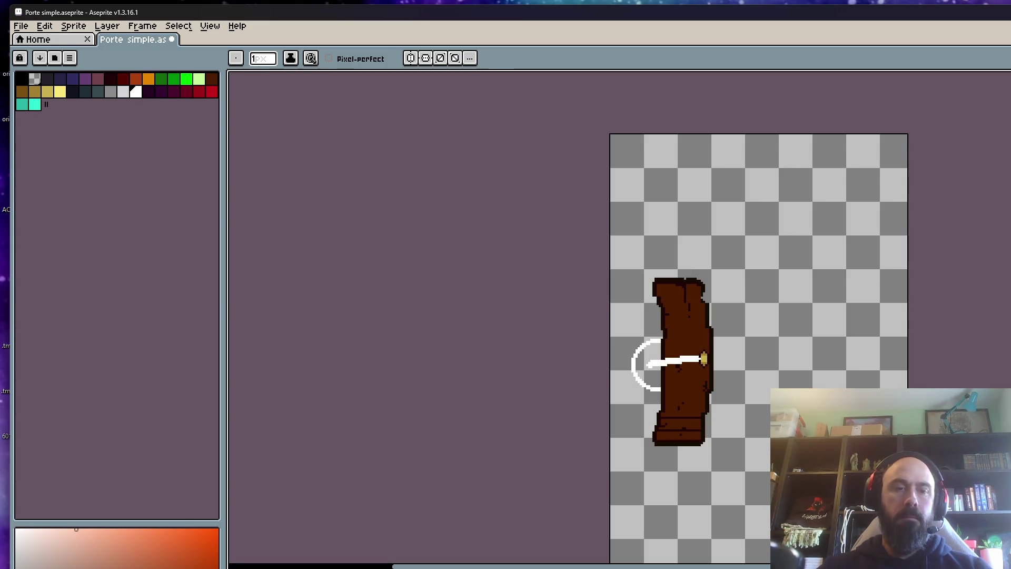
Step: Marquee-copy the knob streak up to the top of the door and commit it
key("m")
left_click_drag(470, 494, 834, 232)
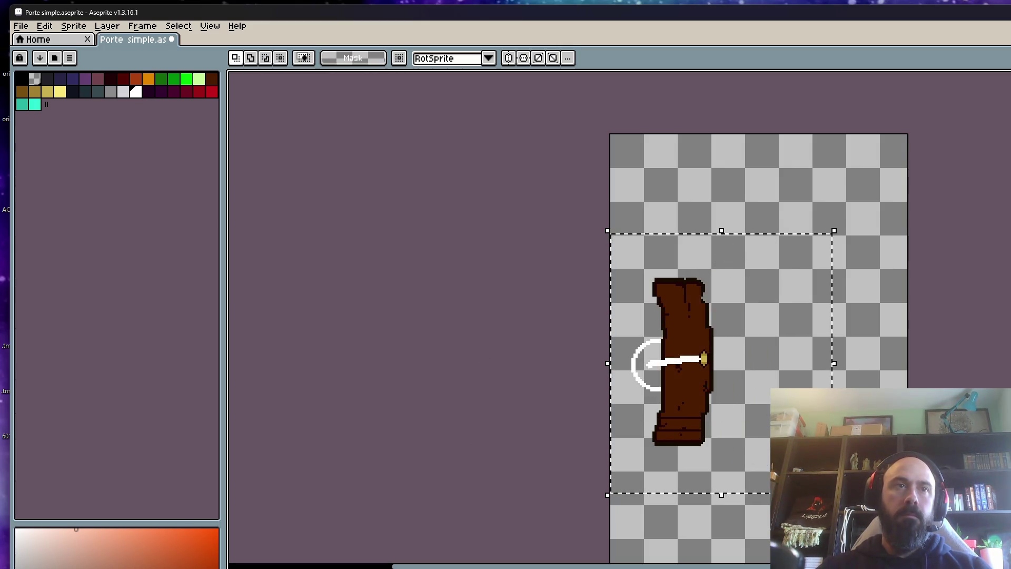
scroll(711, 361, "up", 1)
mouse_move(662, 380)
left_mouse_down()
mouse_move(667, 291)
mouse_move(665, 300)
mouse_move(652, 267)
left_mouse_up()
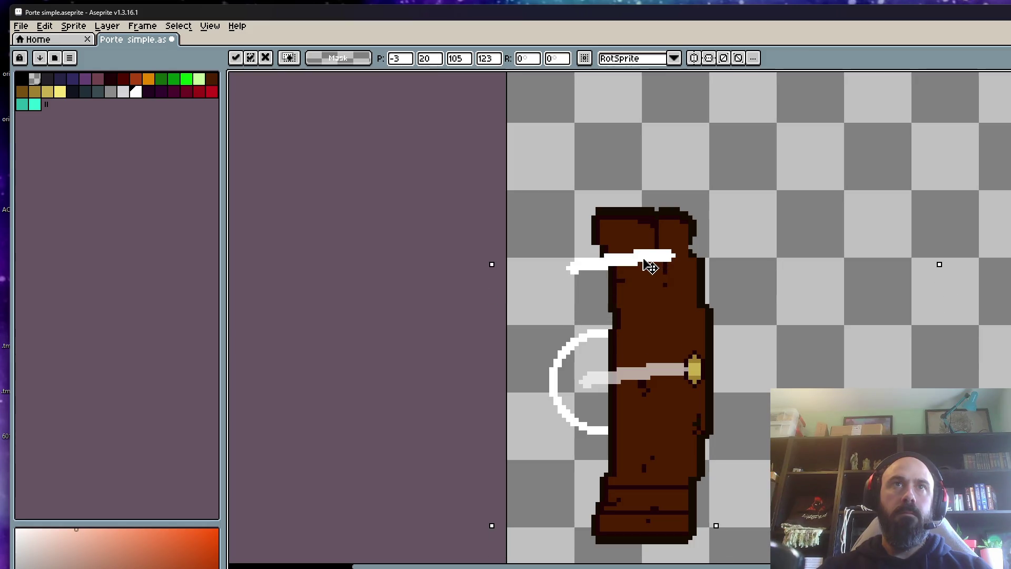
key("ctrl+d")
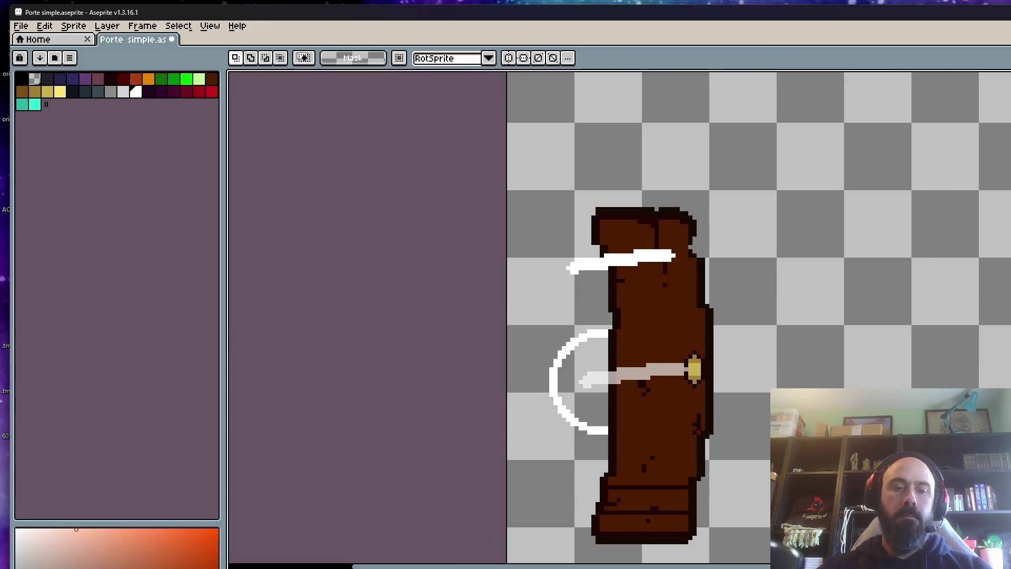
key("Left")
key("Right")
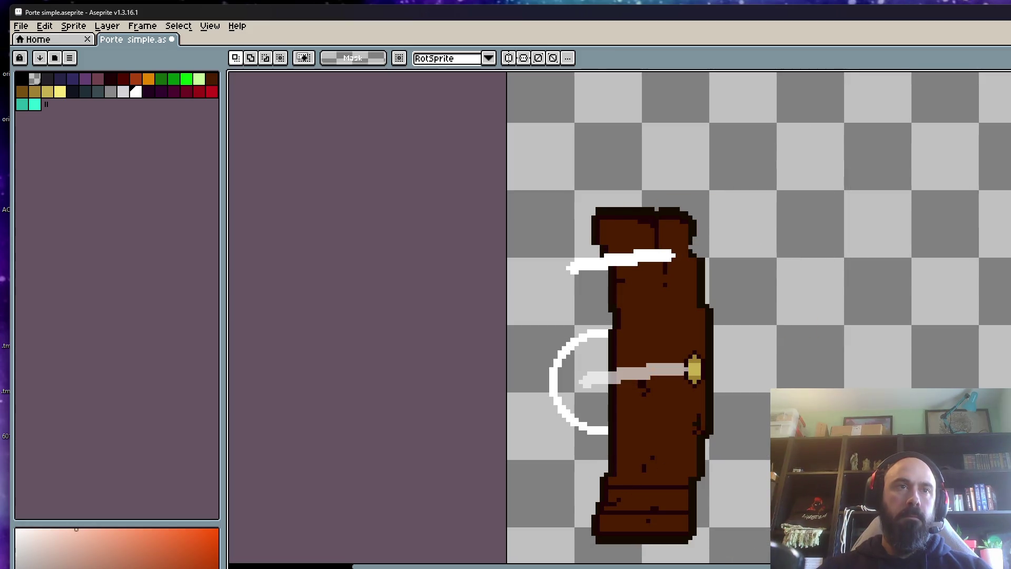
Step: Copy the streak down to the bottom of the door, commit, deselect and preview the animation
left_click_drag(504, 172, 800, 491)
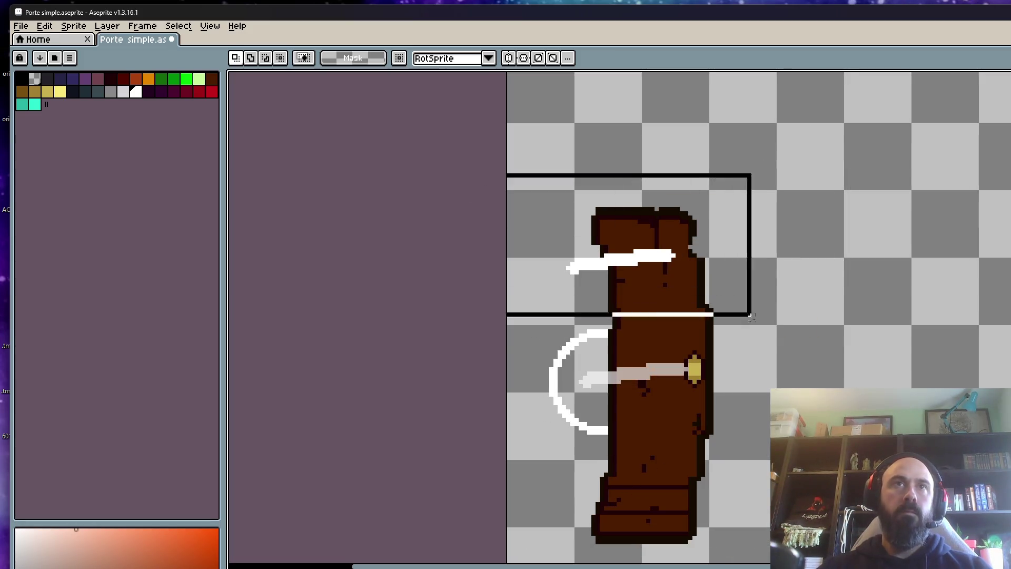
key("Right")
key("Left")
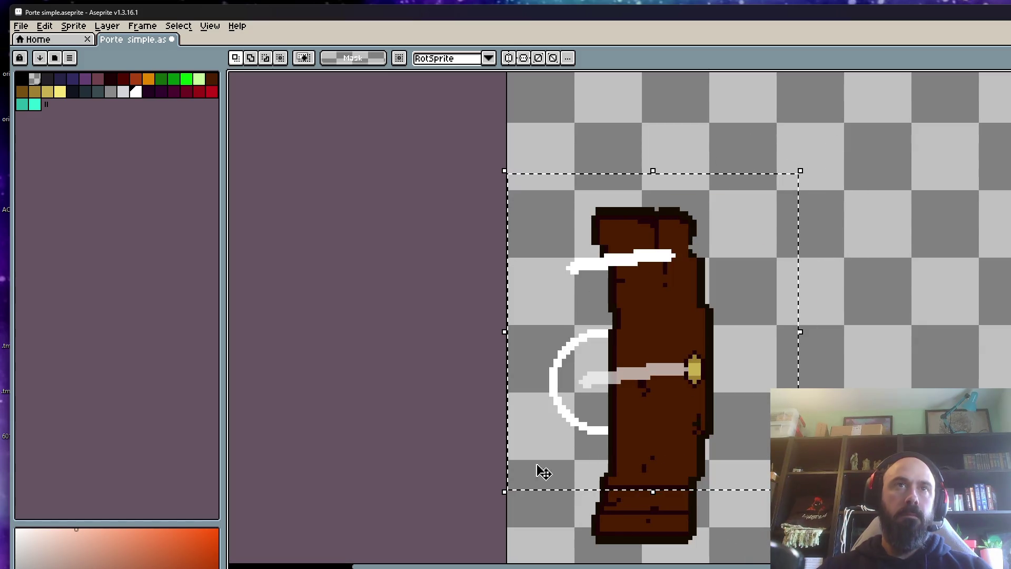
left_click(550, 445)
left_click_drag(641, 425, 637, 524)
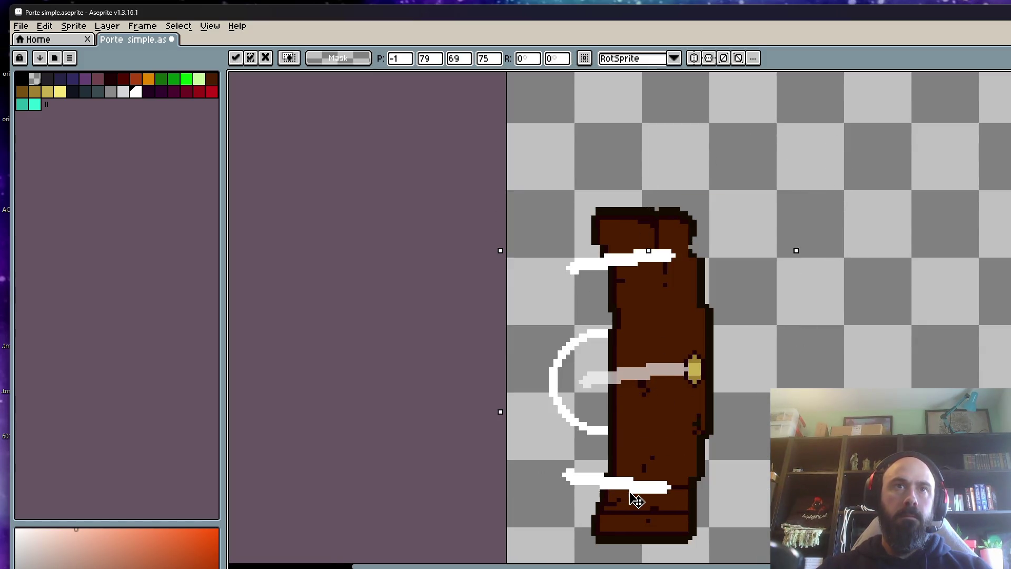
key("Return")
key("ctrl+d")
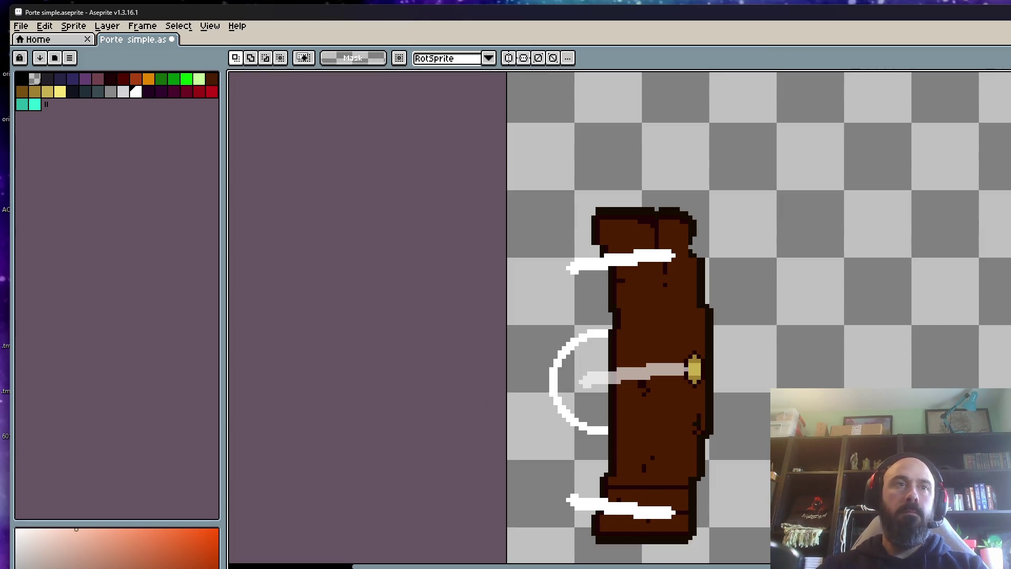
key("Return")
scroll(912, 387, "down", 1)
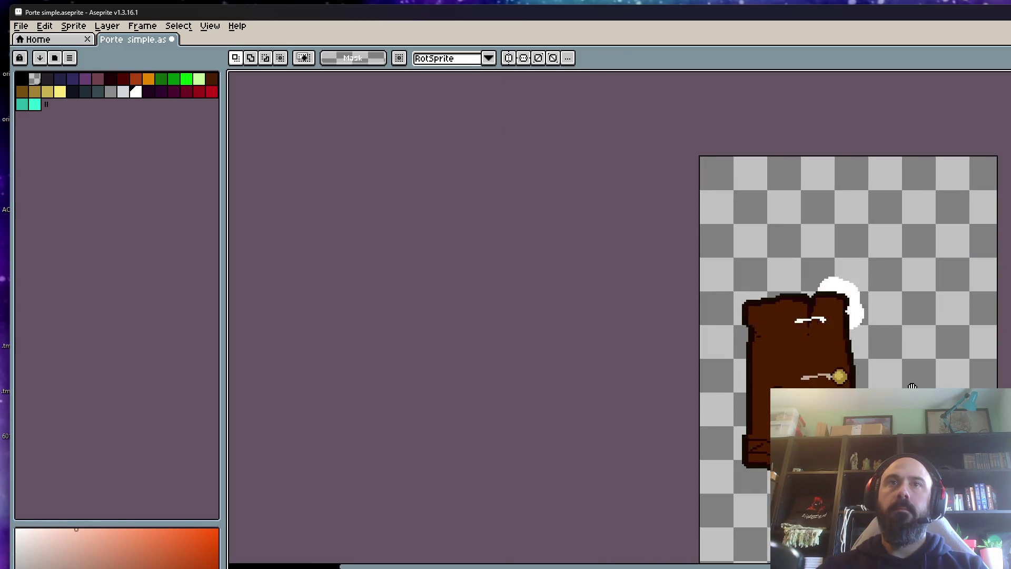
Step: Save Porte simple.aseprite with File > Save, then recentre the door in the view
scroll(912, 387, "down", 1)
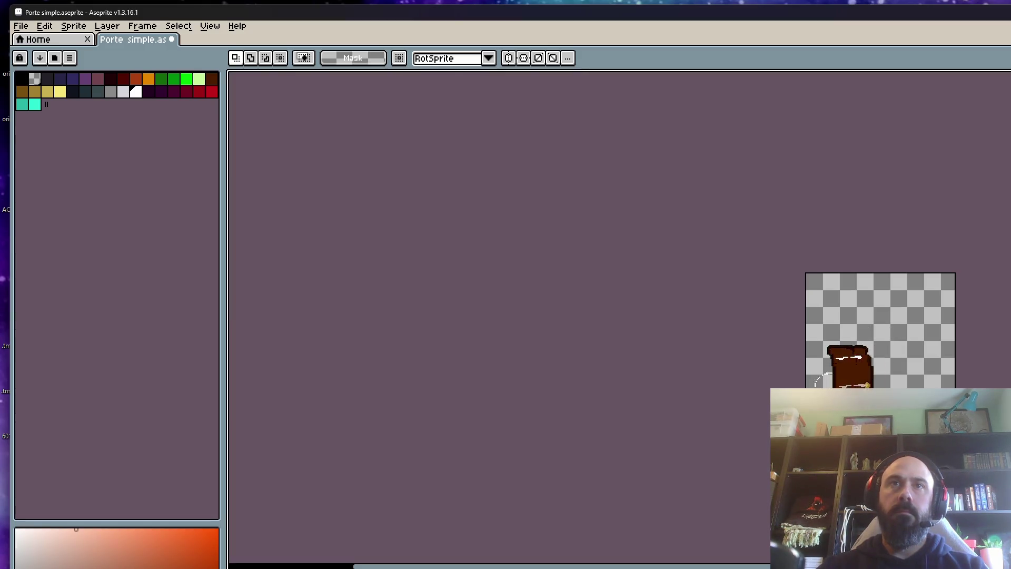
left_click(29, 31)
left_click(32, 81)
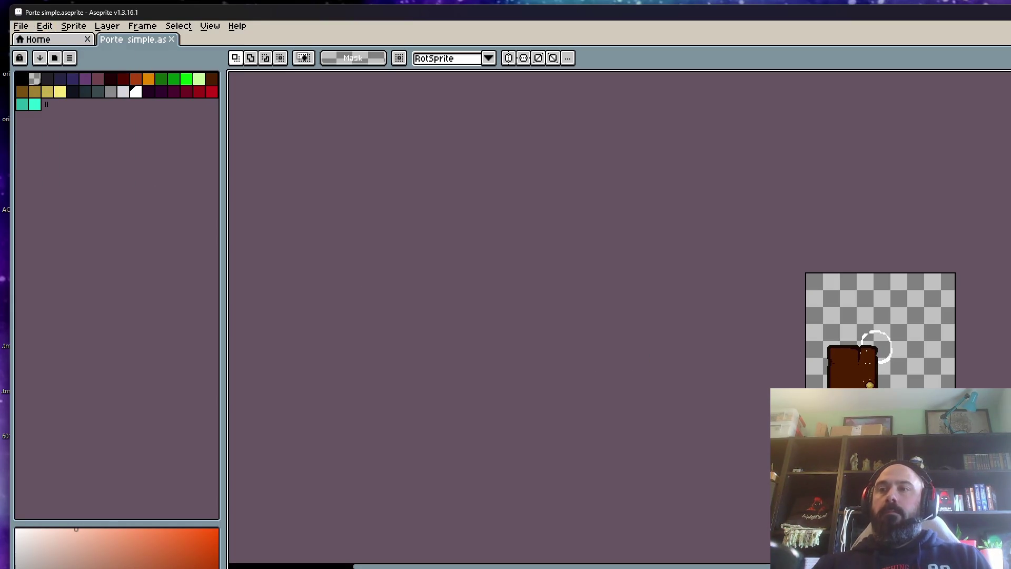
scroll(844, 403, "up", 3)
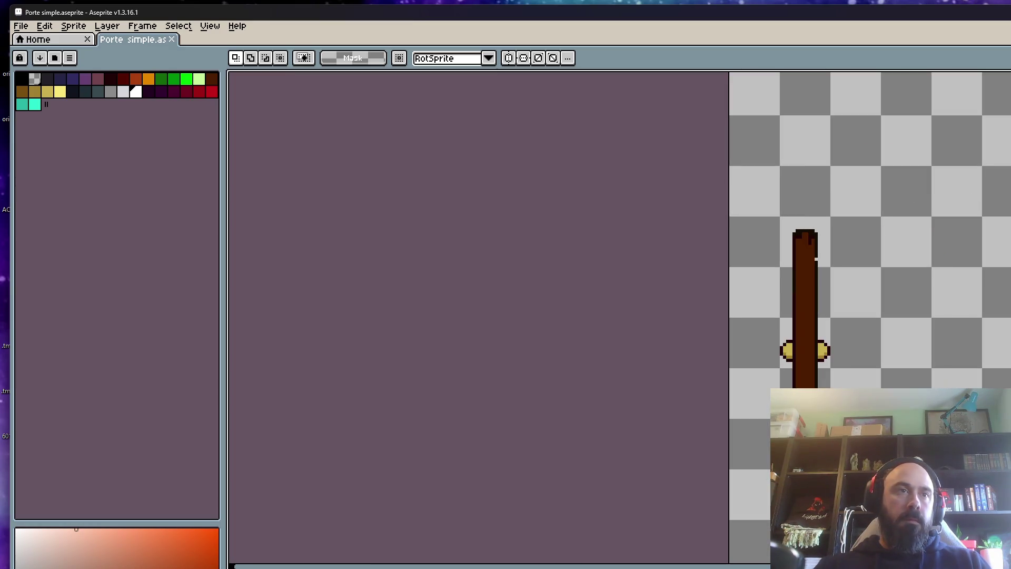
scroll(737, 393, "down", 1)
scroll(853, 416, "up", 1)
scroll(895, 346, "down", 1)
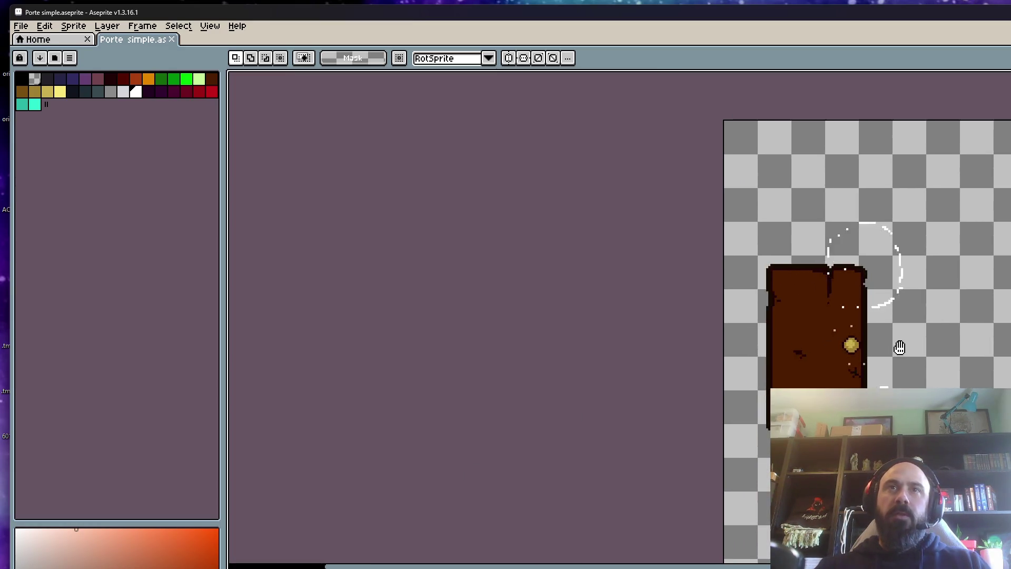
scroll(898, 345, "up", 1)
scroll(899, 347, "down", 1)
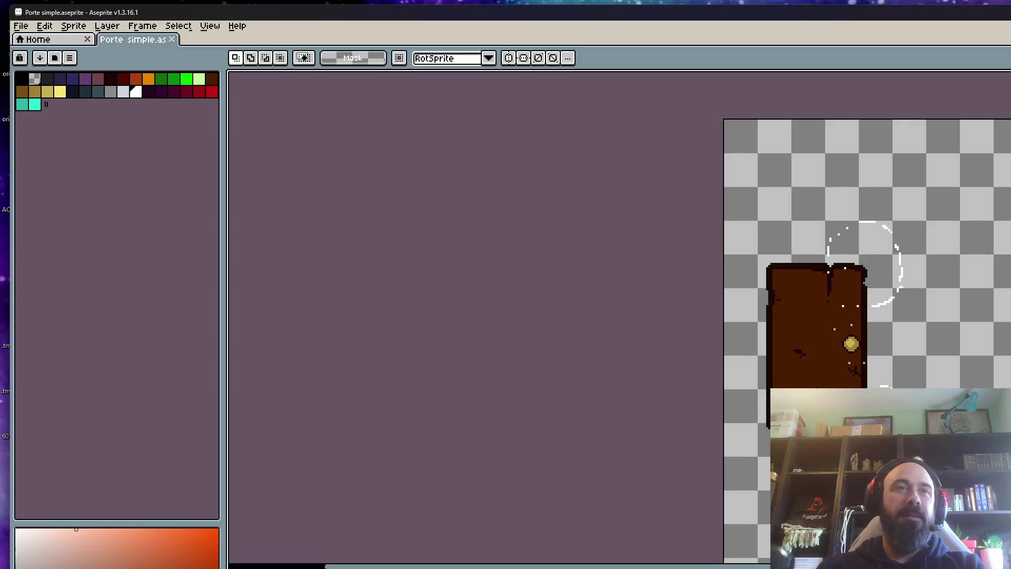
scroll(724, 451, "down", 3)
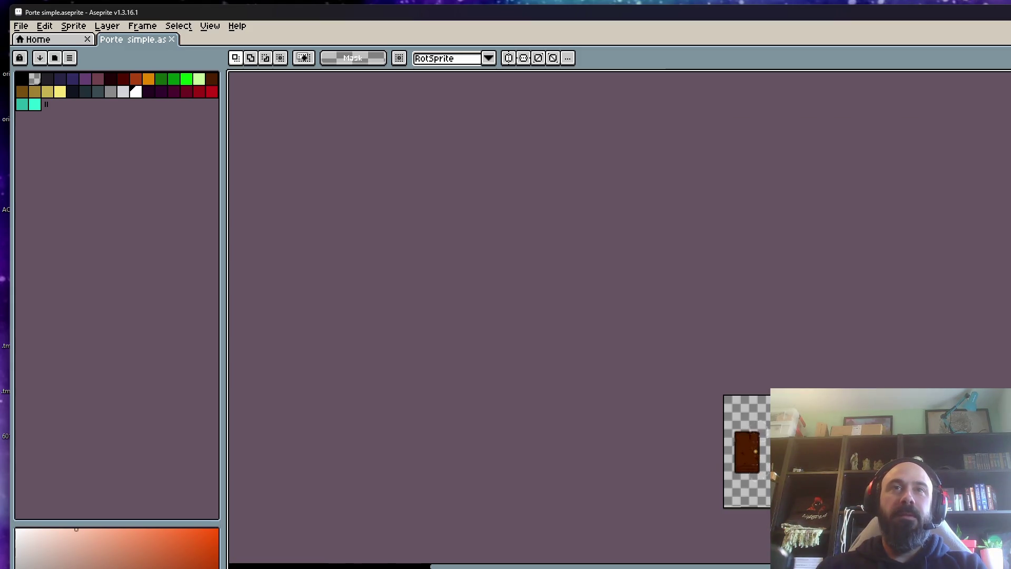
scroll(767, 466, "up", 5)
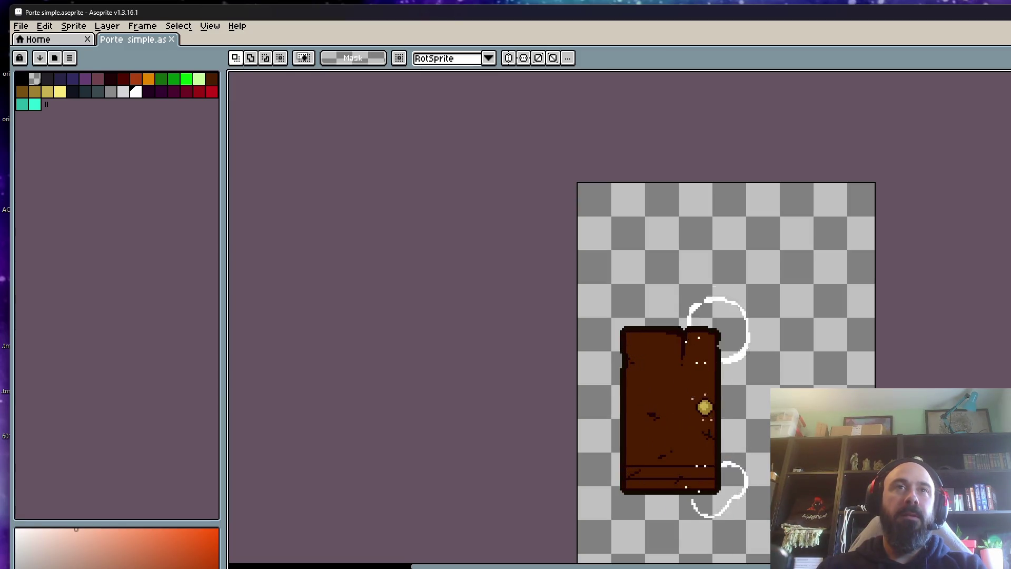
scroll(483, 289, "down", 1)
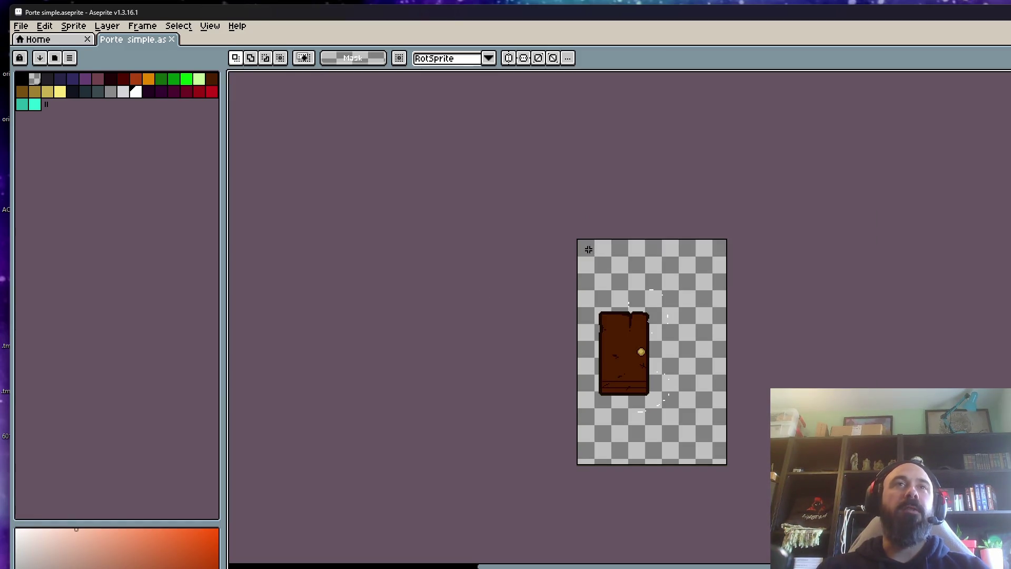
scroll(479, 354, "up", 1)
left_click_drag(479, 355, 497, 319)
key("ctrl+a")
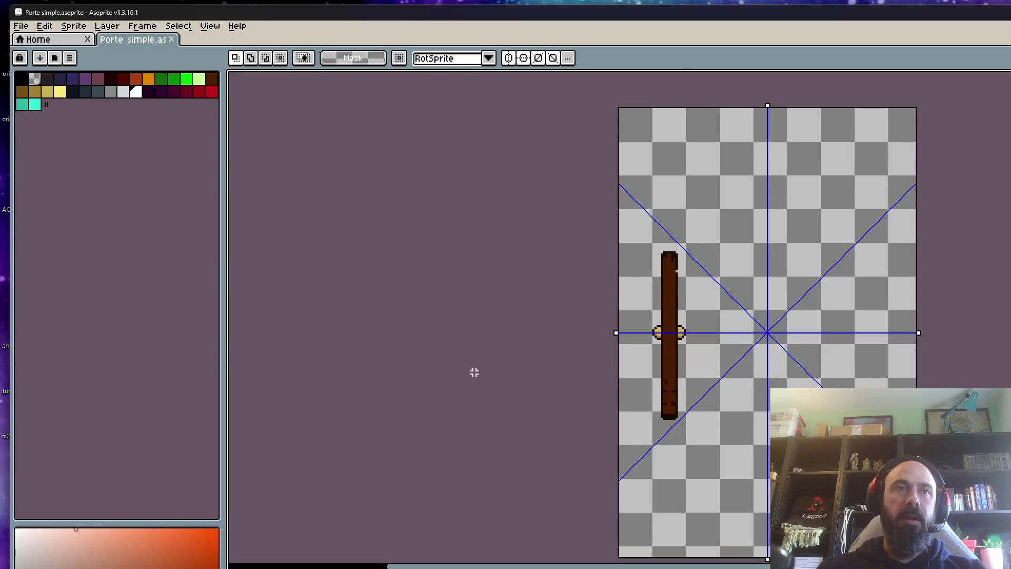
Step: Move the selected edge-on door a pixel up and left and commit it in place
key("i")
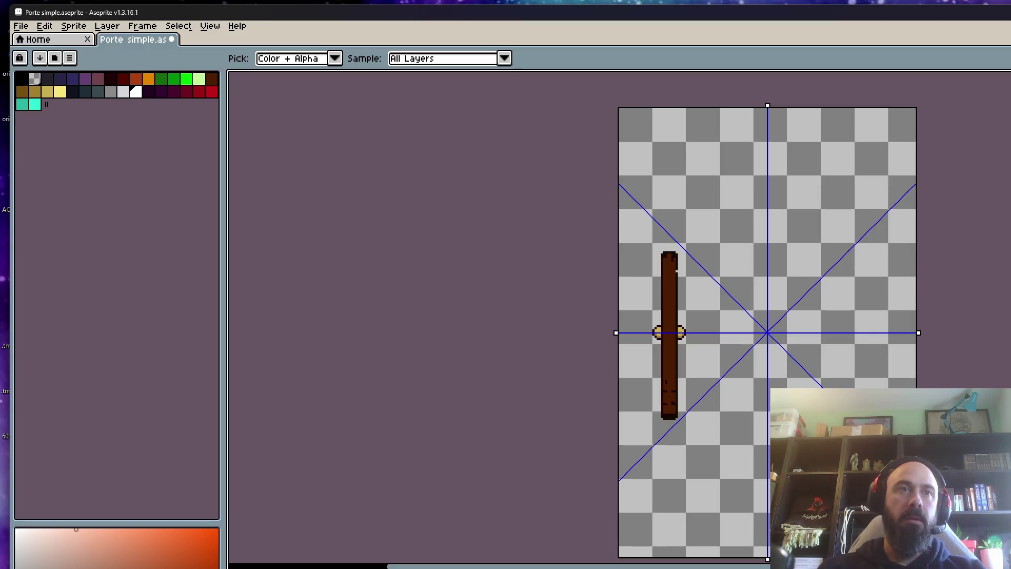
key("m")
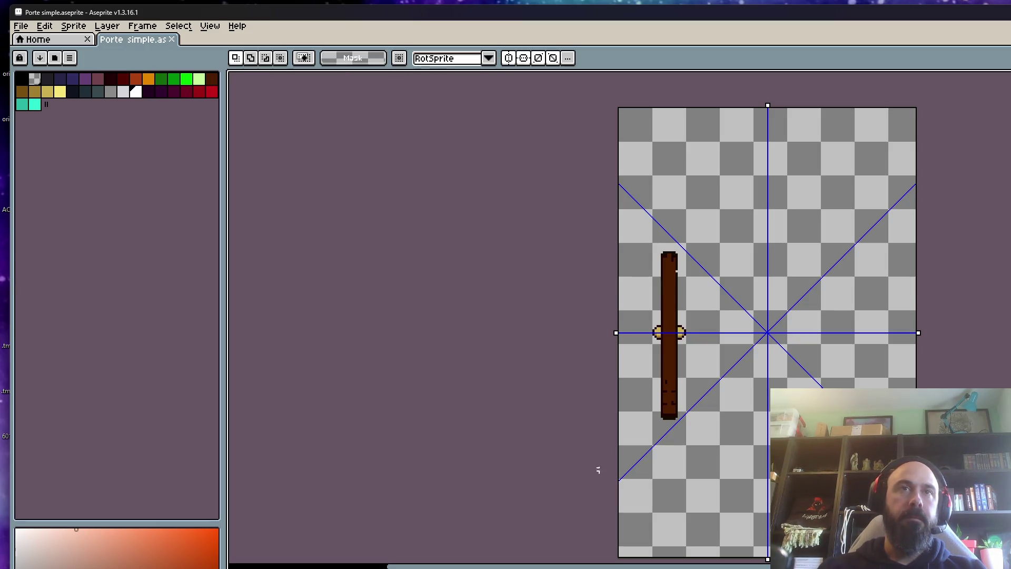
scroll(679, 326, "up", 1)
scroll(677, 328, "down", 4)
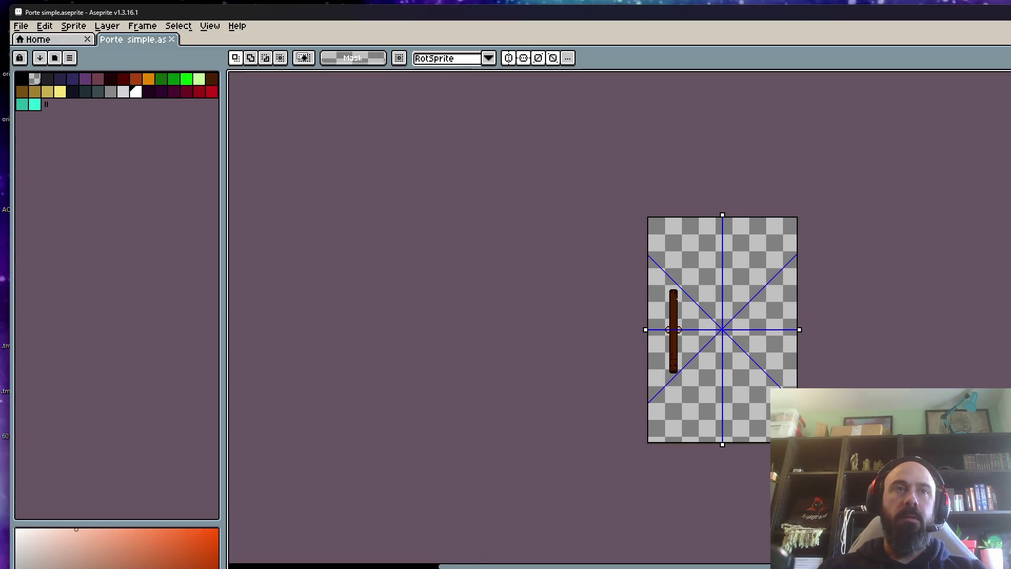
scroll(720, 340, "up", 2)
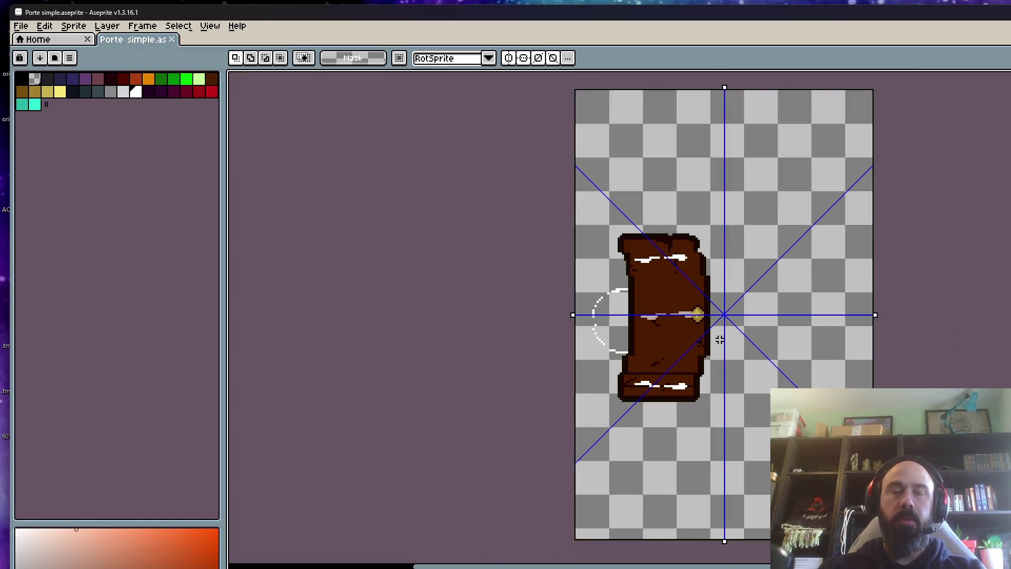
scroll(719, 340, "down", 2)
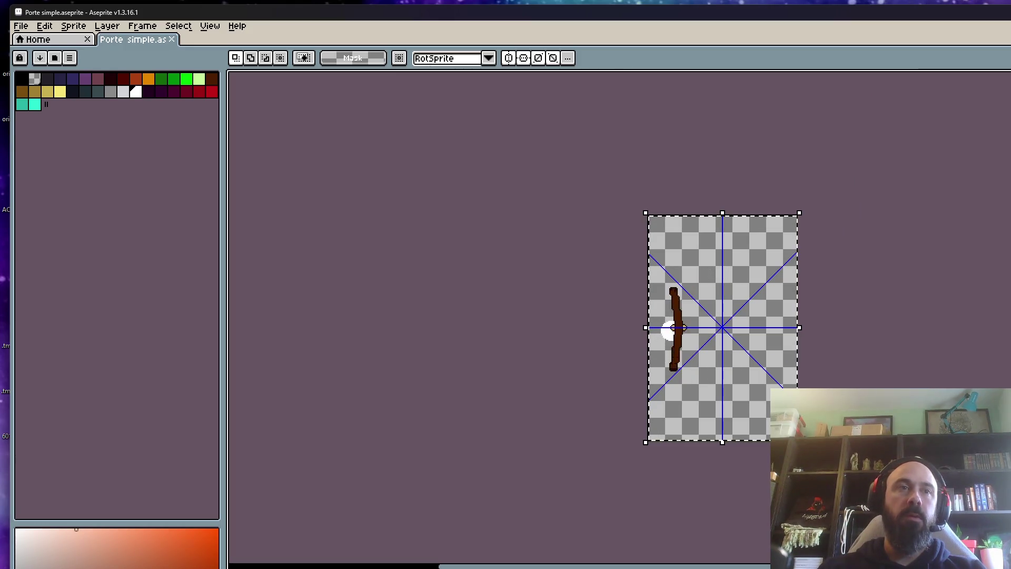
scroll(648, 363, "up", 3)
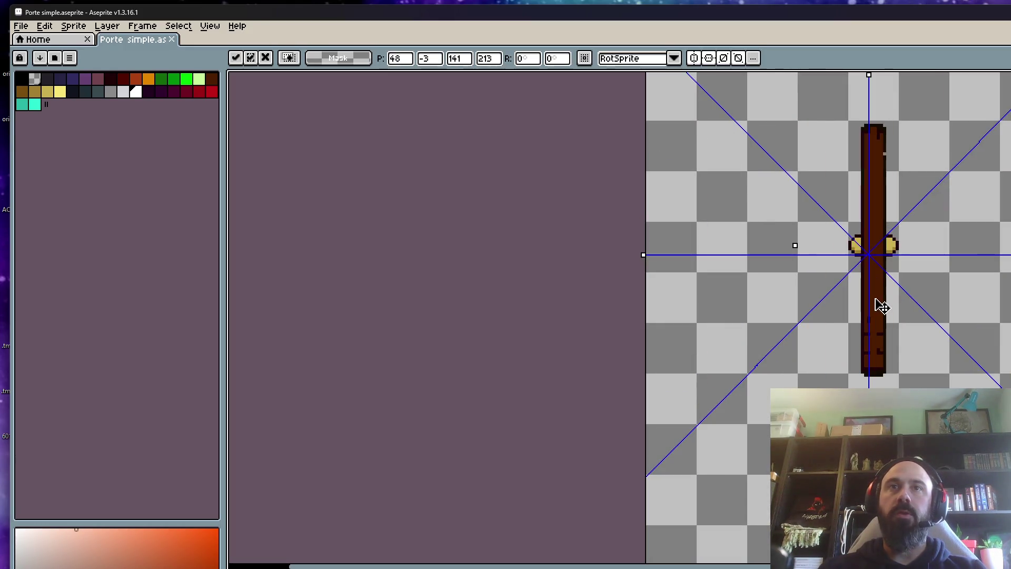
left_click_drag(881, 306, 880, 304)
scroll(810, 350, "down", 1)
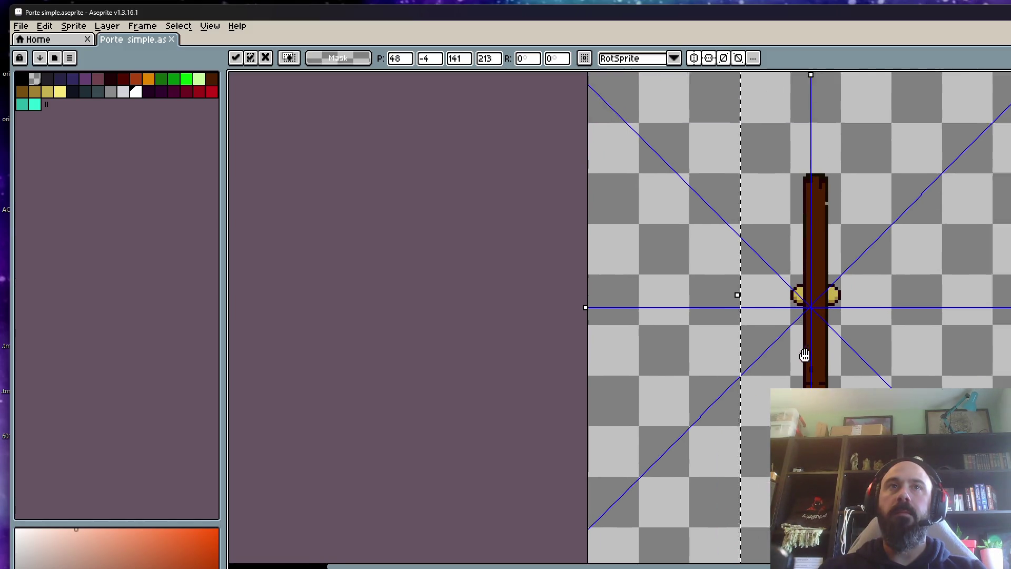
scroll(799, 356, "down", 1)
scroll(799, 357, "down", 2)
scroll(799, 357, "up", 2)
key("Return")
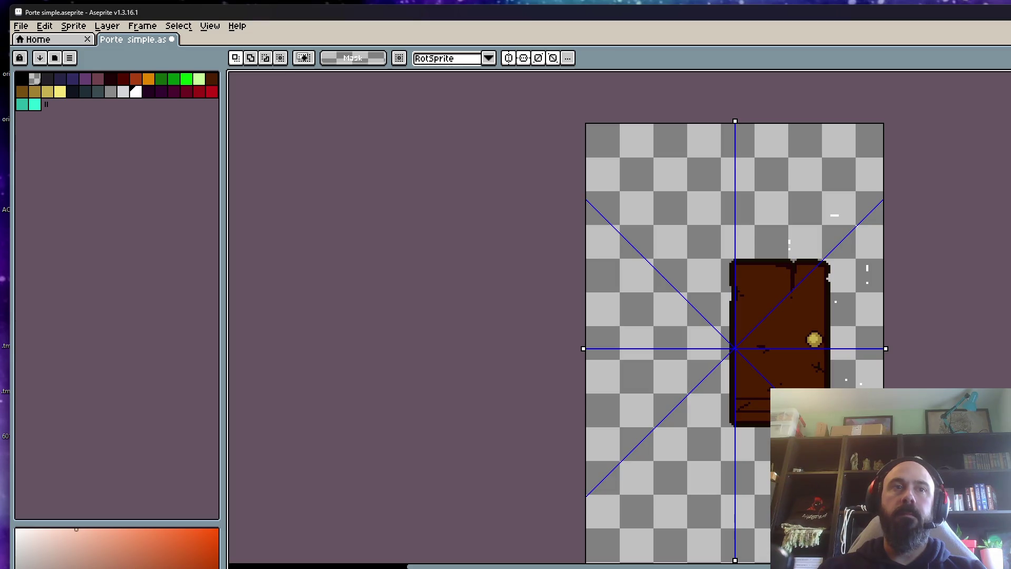
Step: Resize the canvas to 144 × 213 px by adjusting its right edge in Canvas Size
key("ctrl+alt+c")
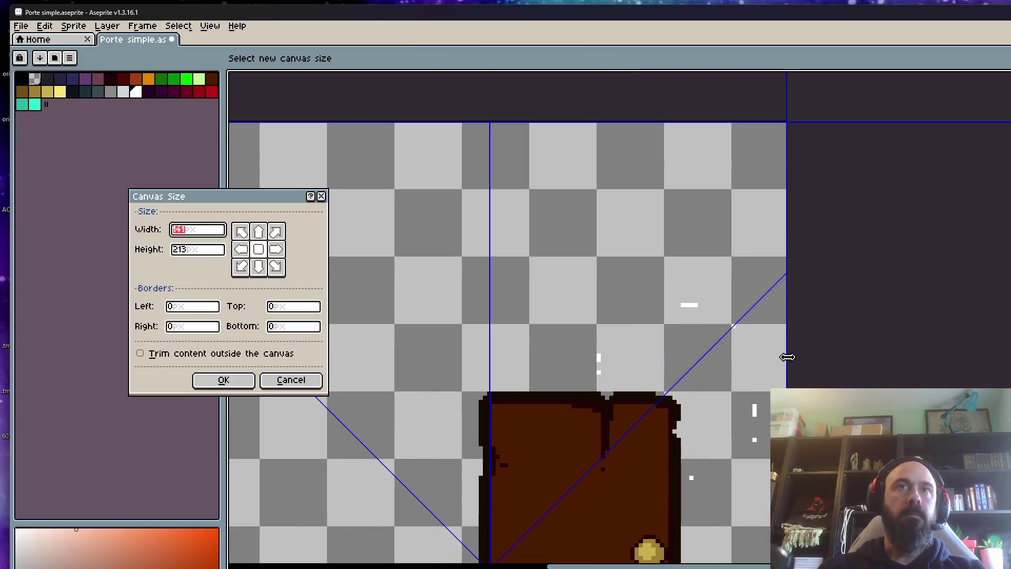
left_click_drag(787, 358, 791, 358)
left_click(223, 380)
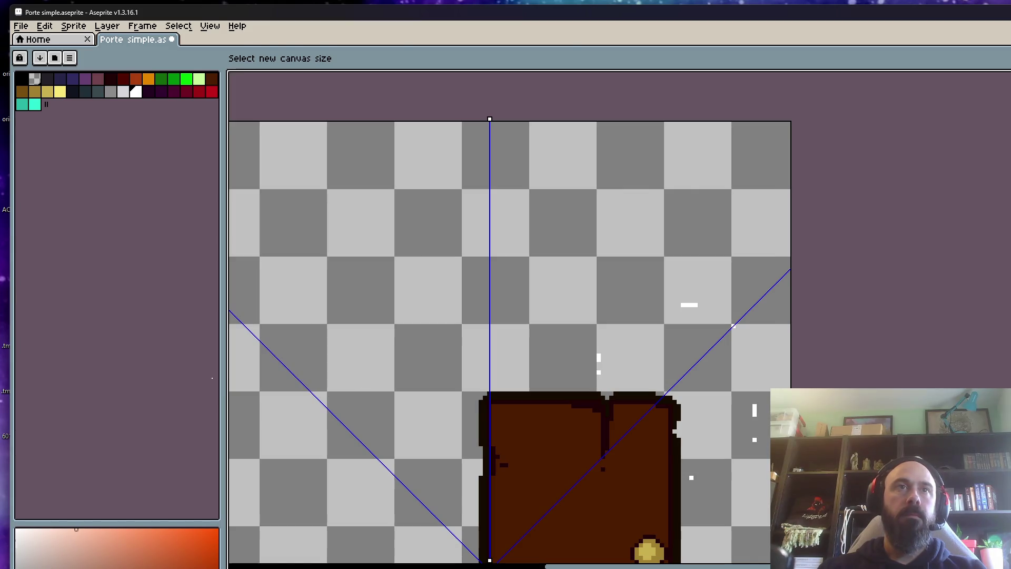
key("ctrl+alt+c")
mouse_move(797, 287)
left_mouse_down()
mouse_move(825, 287)
mouse_move(849, 308)
left_mouse_up()
left_click(243, 384)
key("ctrl+alt+c")
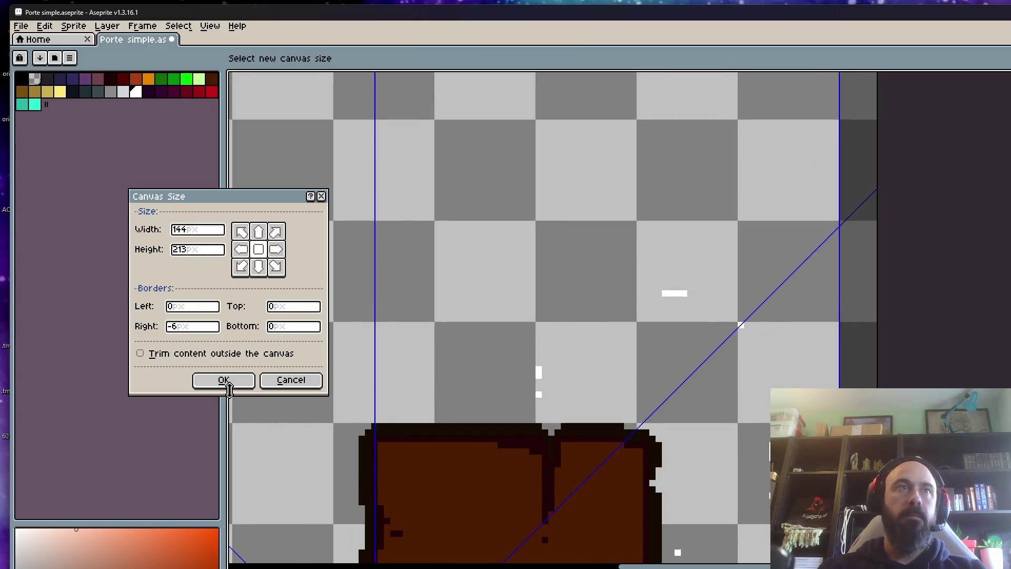
left_click(223, 379)
Step: Reset the symmetry guides to the centre of the resized canvas
left_click(567, 58)
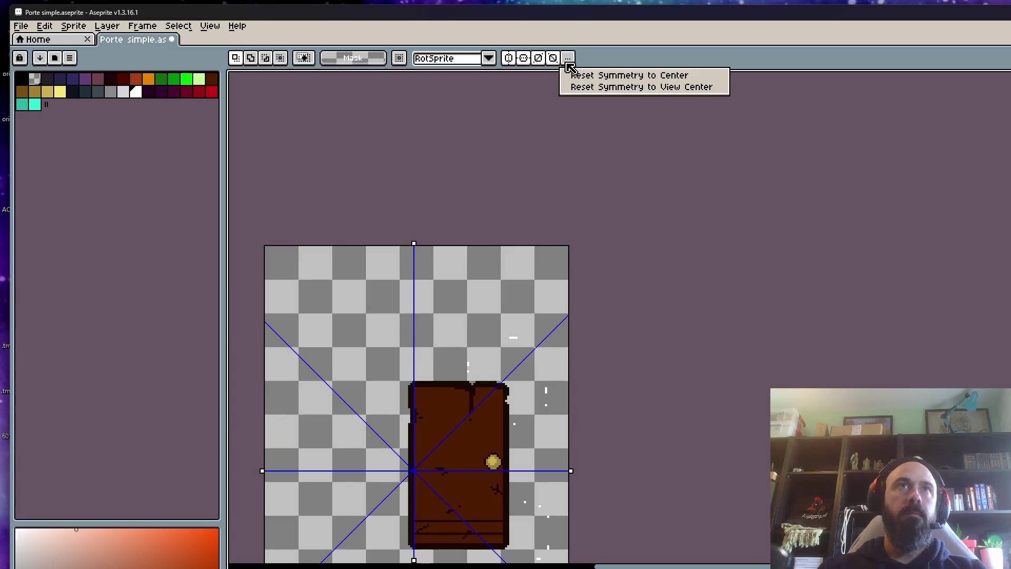
left_click(577, 77)
scroll(566, 123, "down", 1)
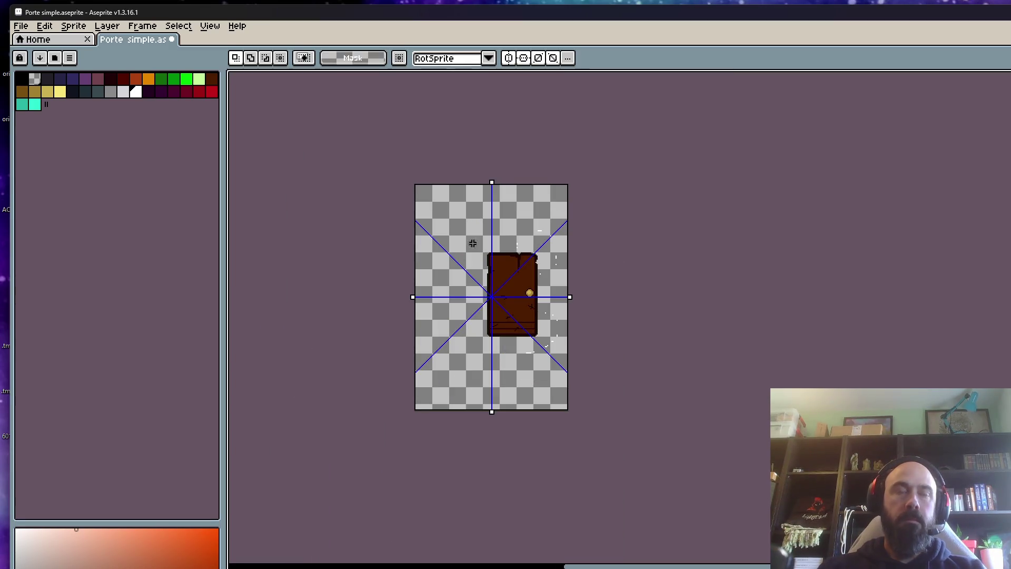
Step: On the edge-on door frame, drag a mirrored cross-shaped marquee around the door with symmetry on
key("ctrl+a")
key("period")
key("period")
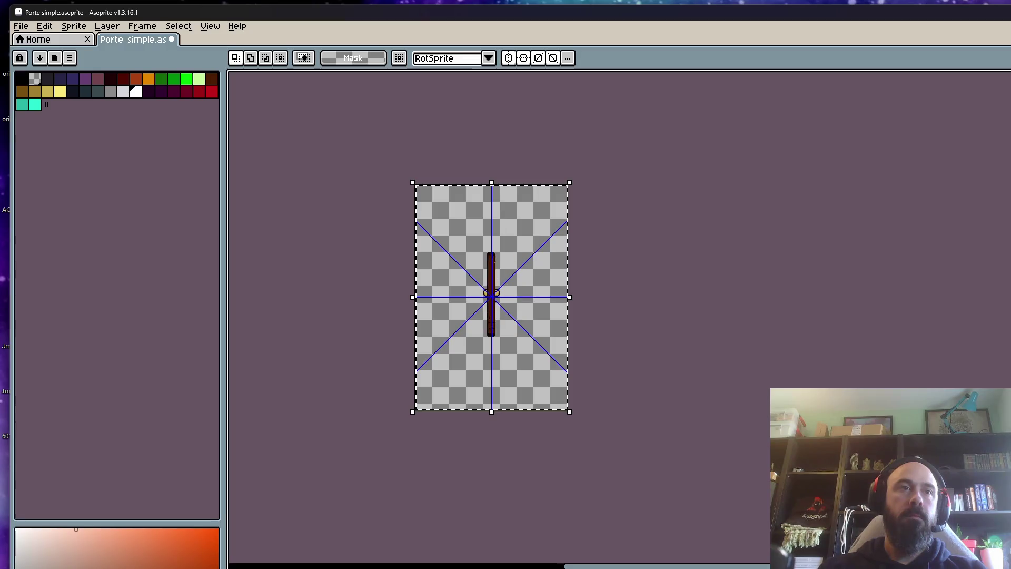
scroll(497, 315, "up", 2)
scroll(497, 315, "down", 1)
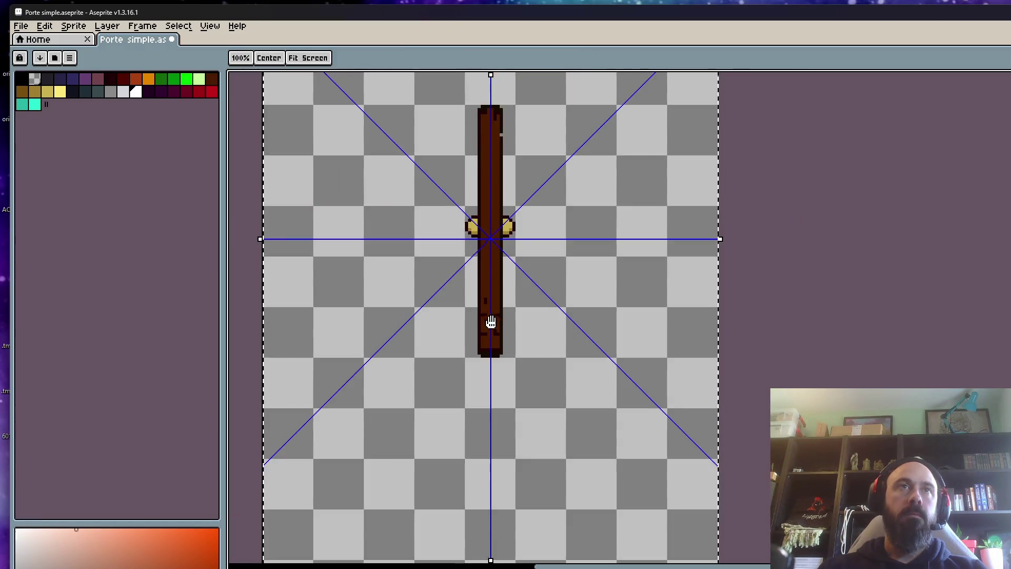
left_click_drag(481, 300, 482, 395)
scroll(480, 262, "down", 1)
scroll(479, 258, "up", 1)
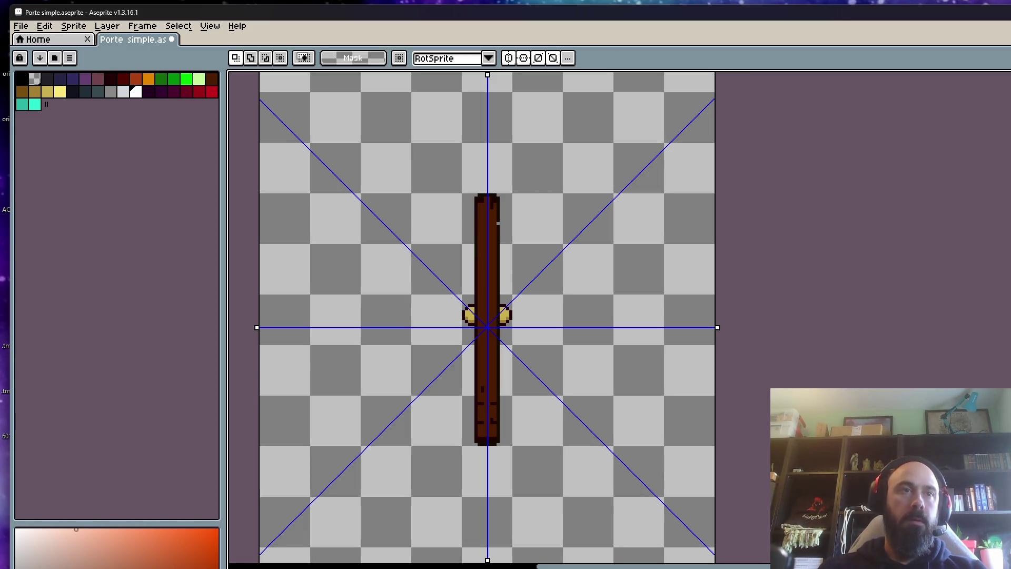
left_click_drag(371, 118, 605, 538)
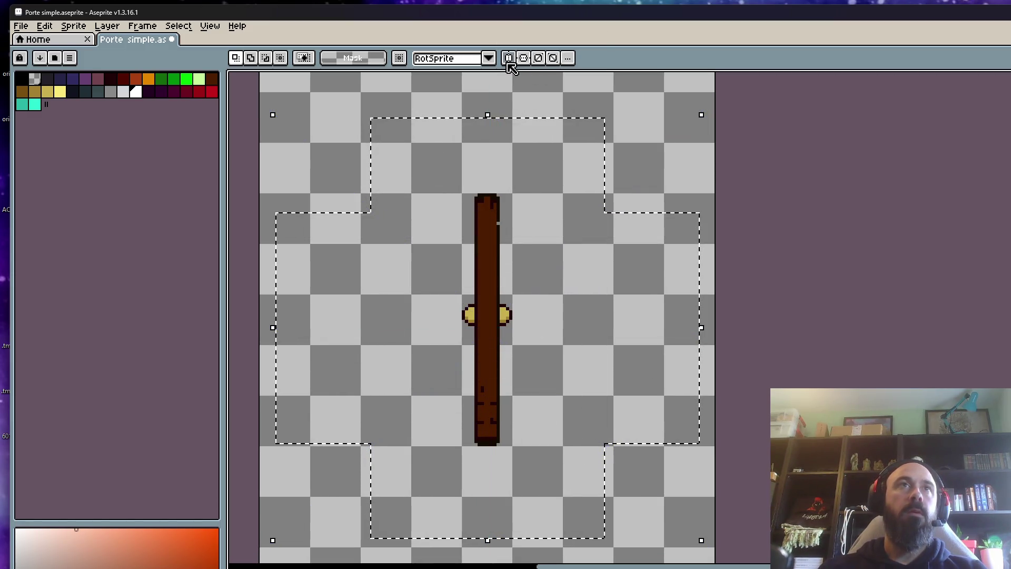
key("shift+o")
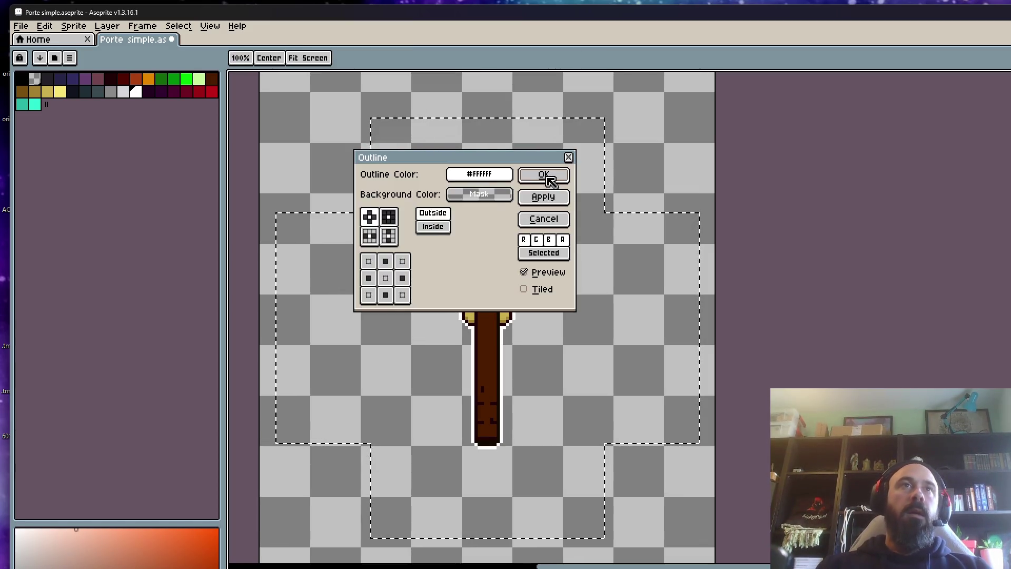
Step: Apply the #FFFFFF outside outline to the edge-on door, then magic-wand the empty surrounding area
left_click(543, 175)
key("ctrl+d")
key("w")
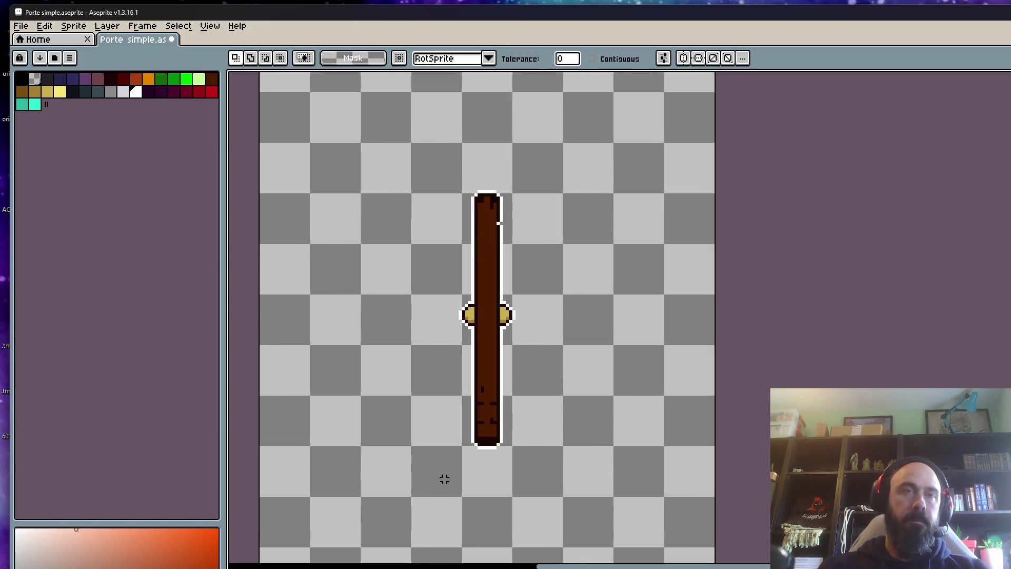
left_click(469, 439)
scroll(463, 458, "up", 2)
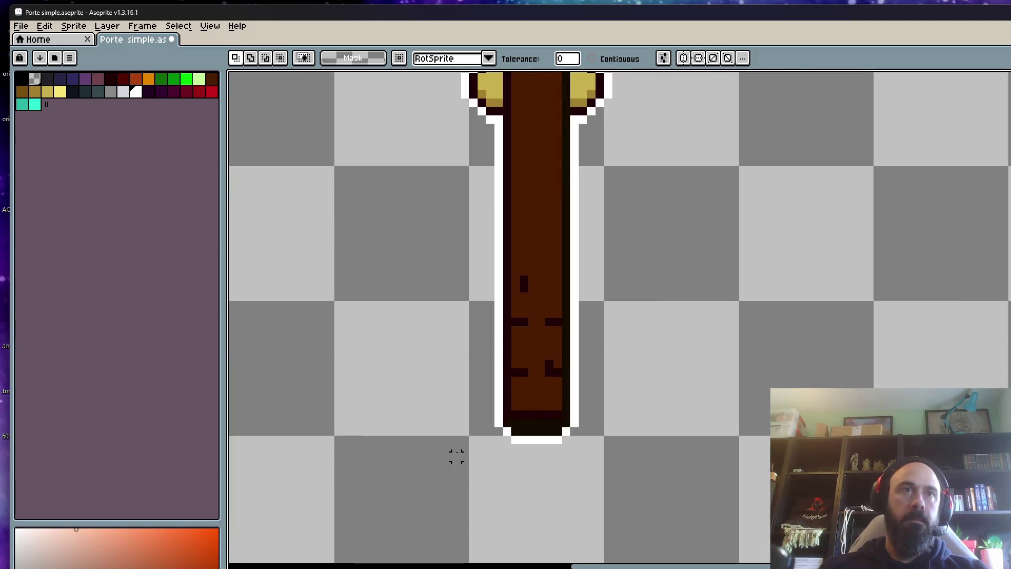
scroll(485, 464, "up", 1)
Step: Erase the white outline rows along the door's bottom and top edges
key("e")
left_click_drag(637, 431, 541, 430)
scroll(560, 300, "down", 4)
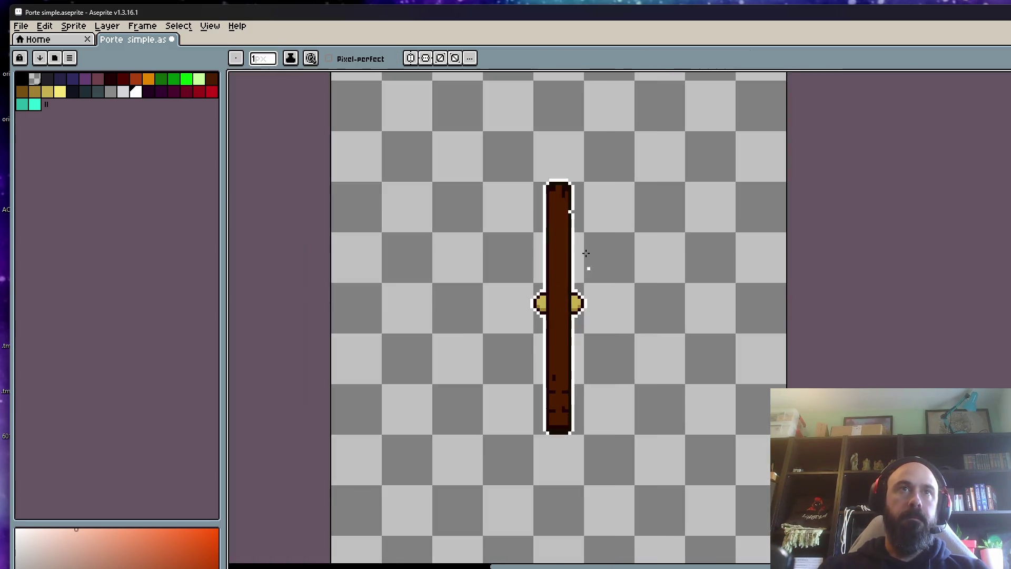
scroll(586, 226, "up", 3)
left_click_drag(542, 339, 406, 339)
scroll(425, 349, "down", 3)
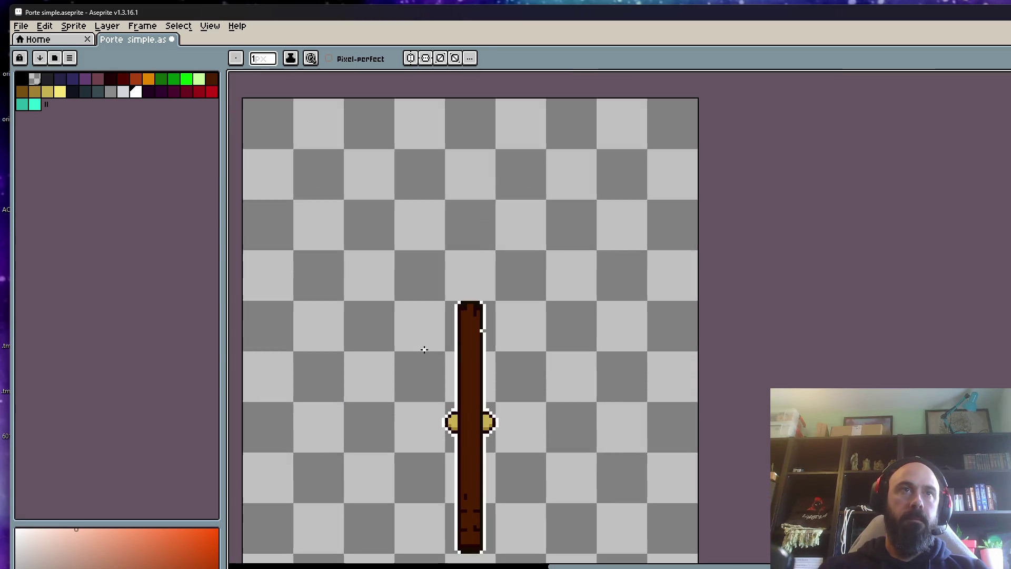
Step: Magic-wand the white side outline, delete it, undo to keep it, and deselect
key("w")
left_click(456, 369)
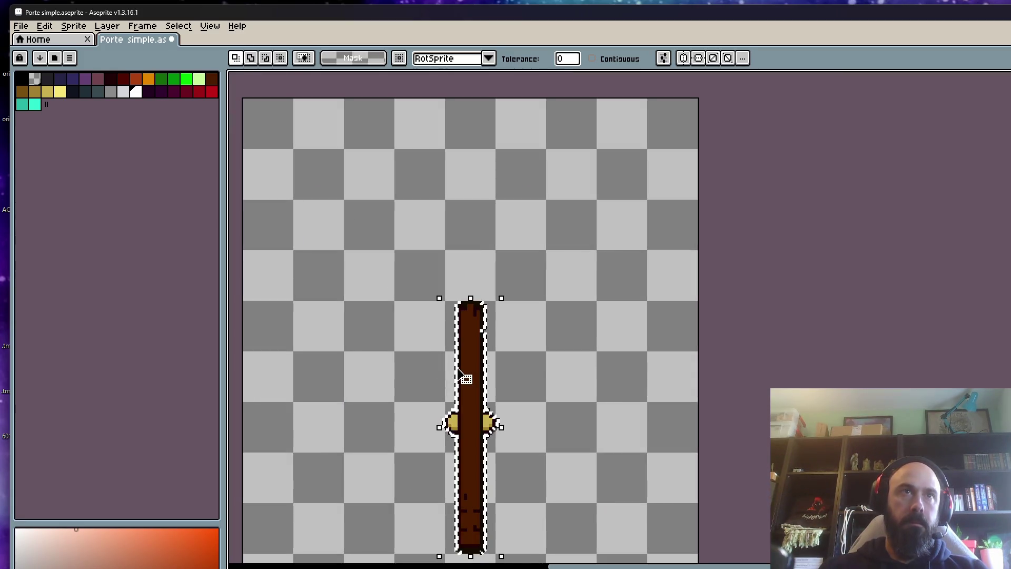
key("Delete")
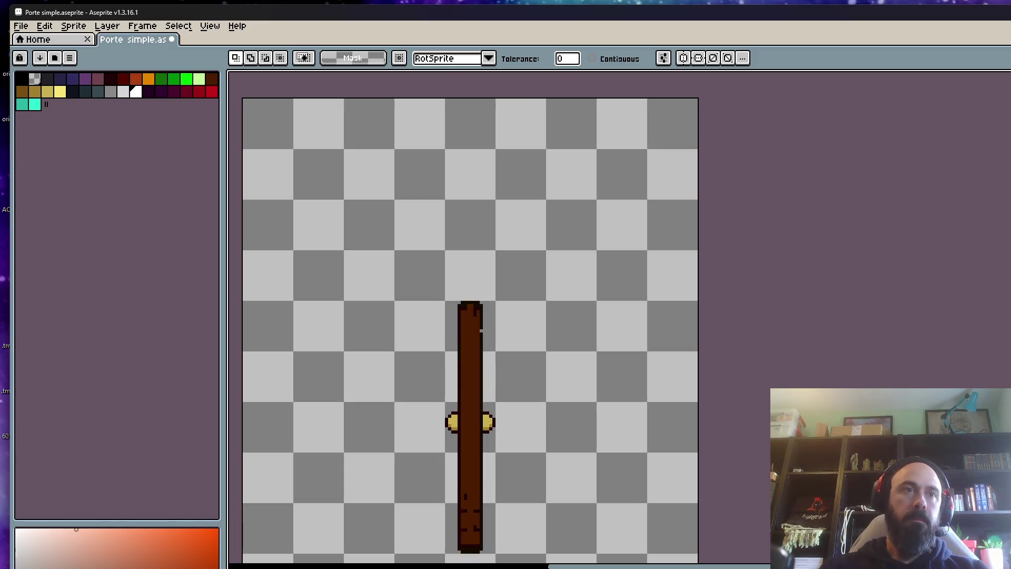
key("ctrl+z")
key("ctrl+d")
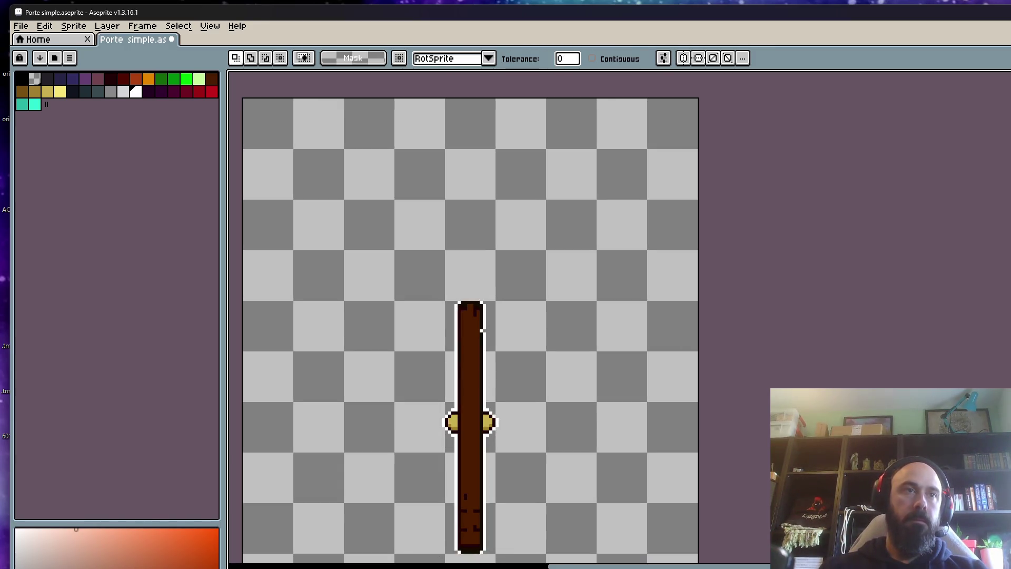
left_click(21, 26)
Step: Back out of a sprite sheet export and start Export As, renaming the output to 'Outline porte simple'
mouse_move(59, 133)
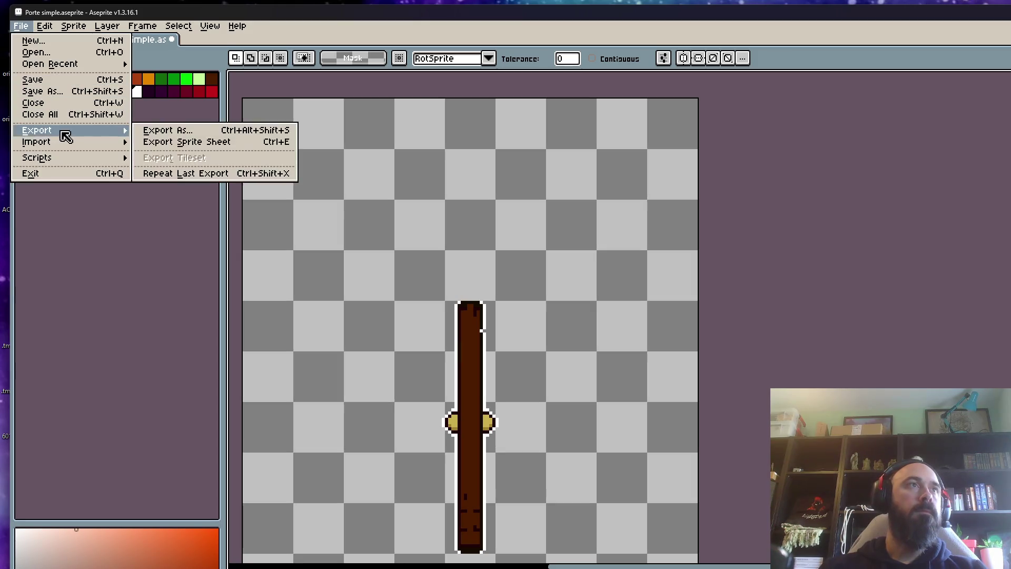
left_click(200, 143)
left_click(745, 559)
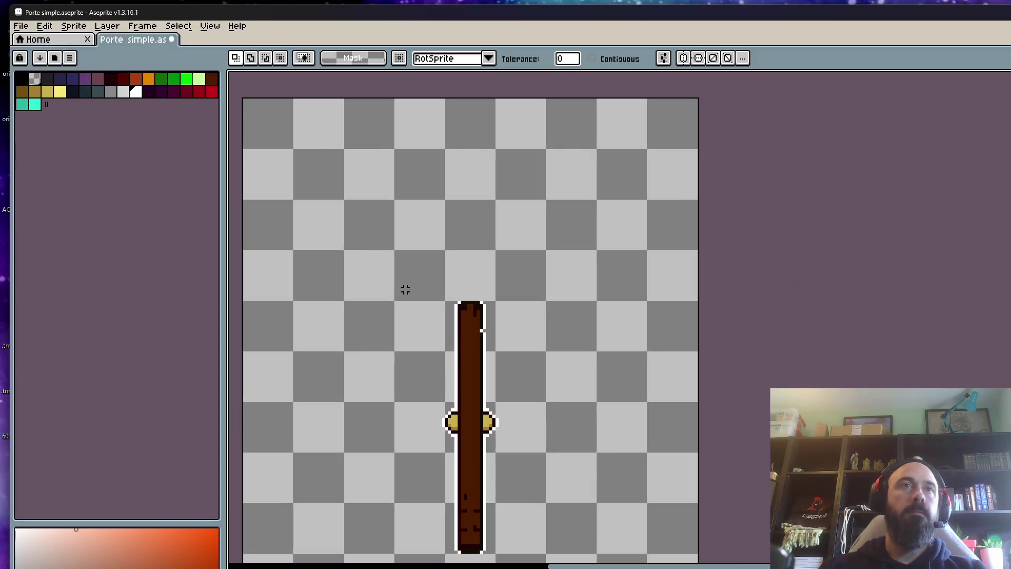
left_click(21, 26)
mouse_move(65, 140)
left_click(158, 132)
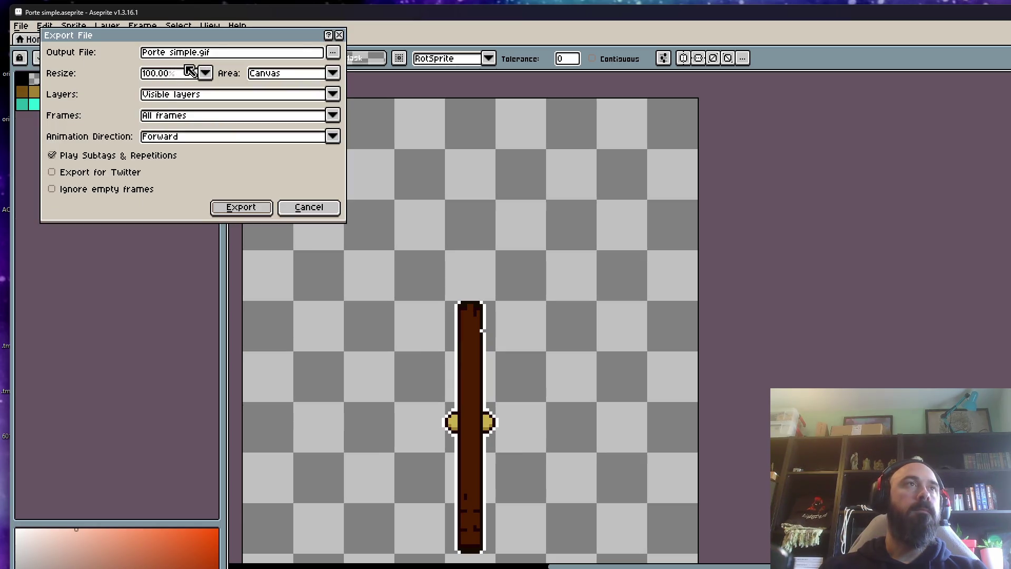
left_click(151, 57)
type("Outline")
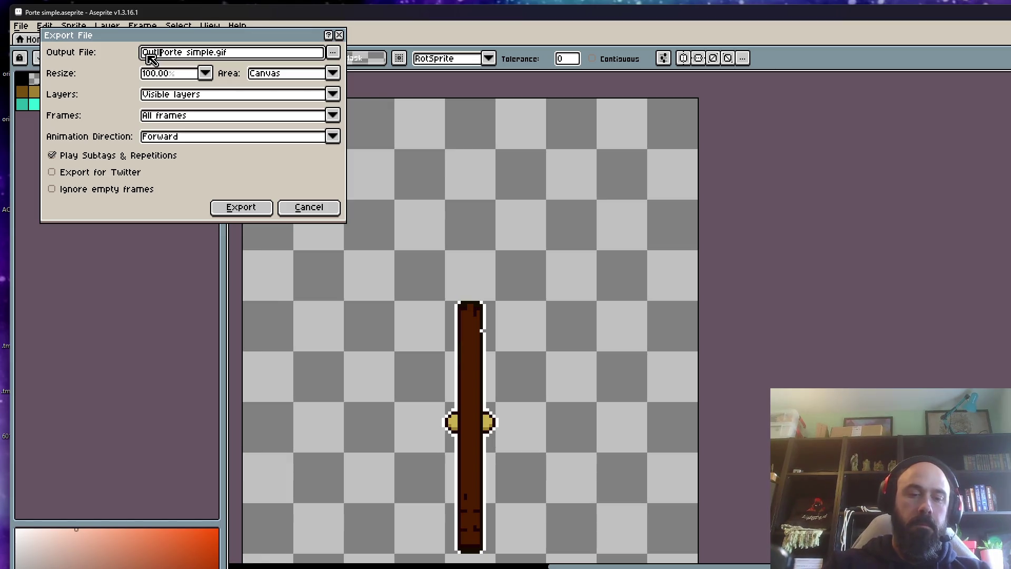
key("Delete")
type("p")
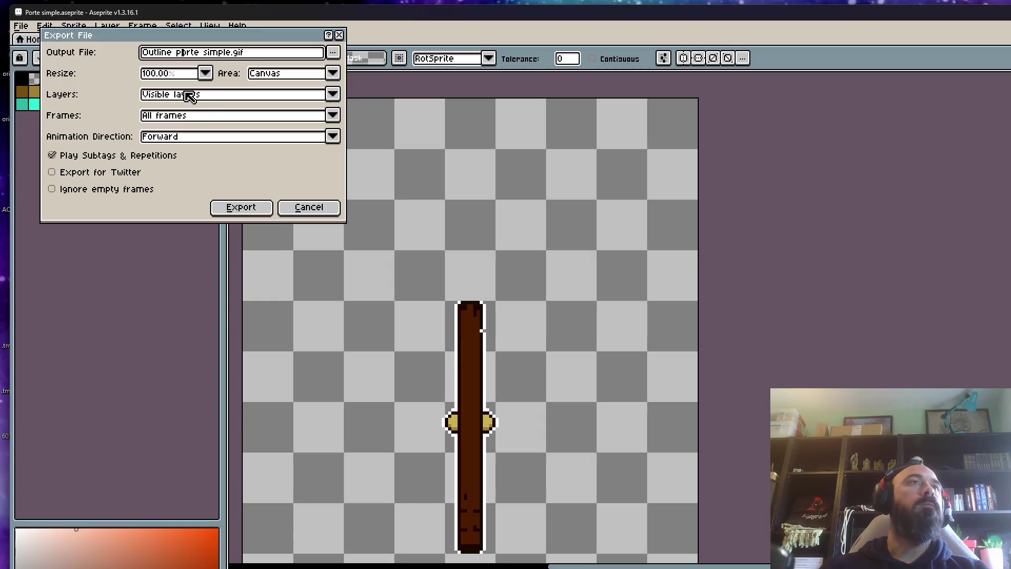
Step: Set the export target to a PNG file in the desktop (Bureau) folder
left_click(333, 53)
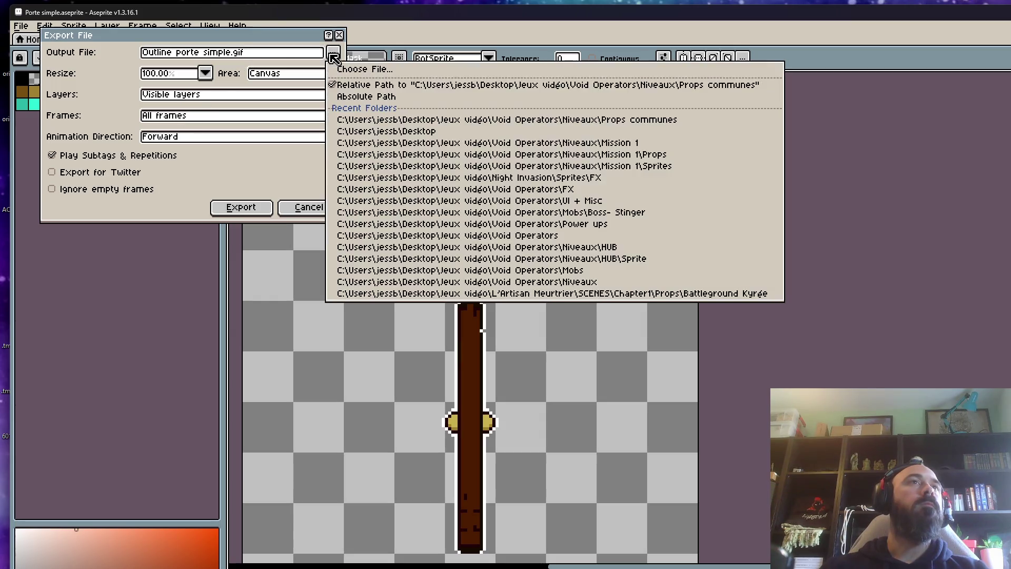
left_click(365, 69)
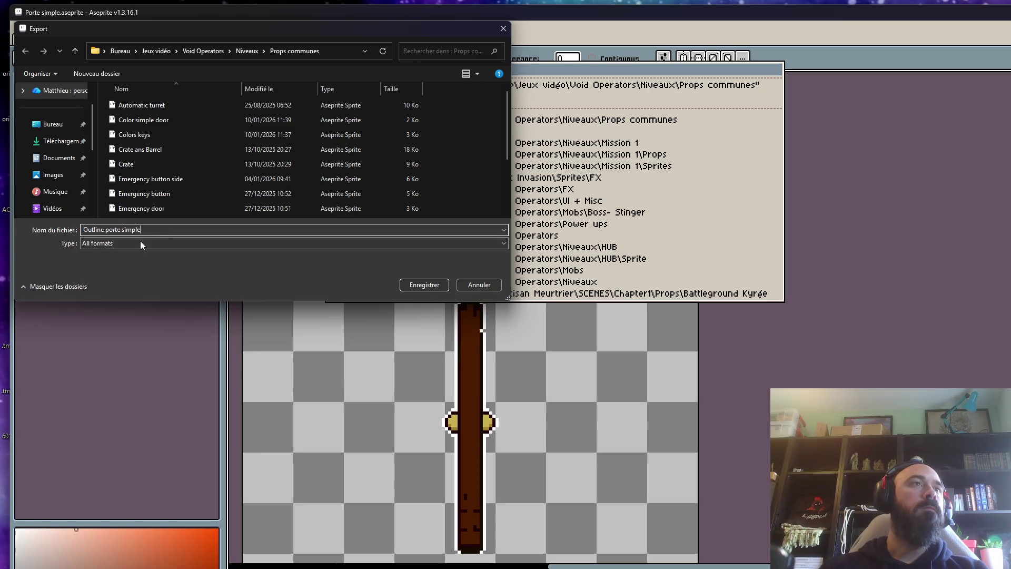
left_click(141, 243)
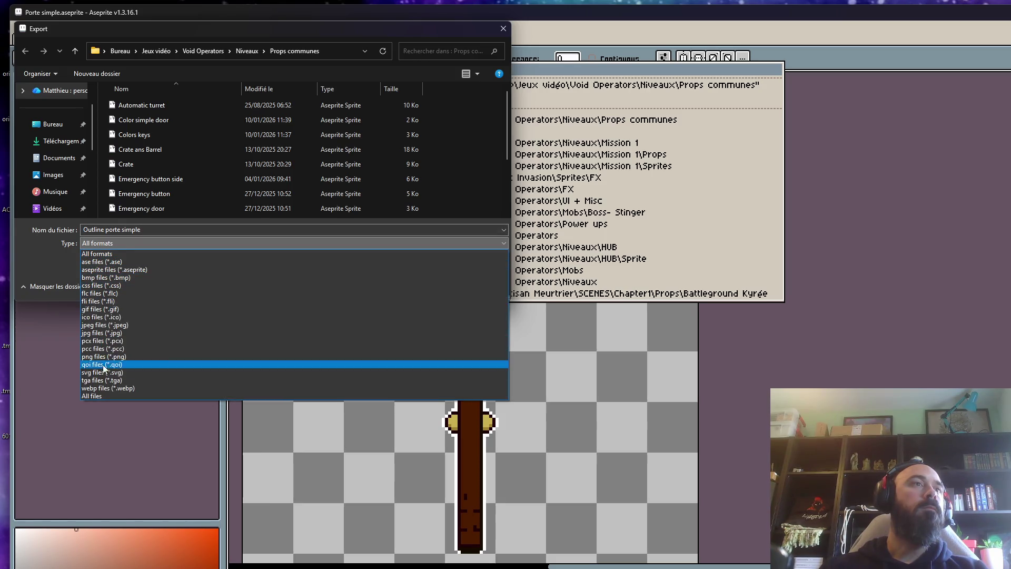
left_click(103, 356)
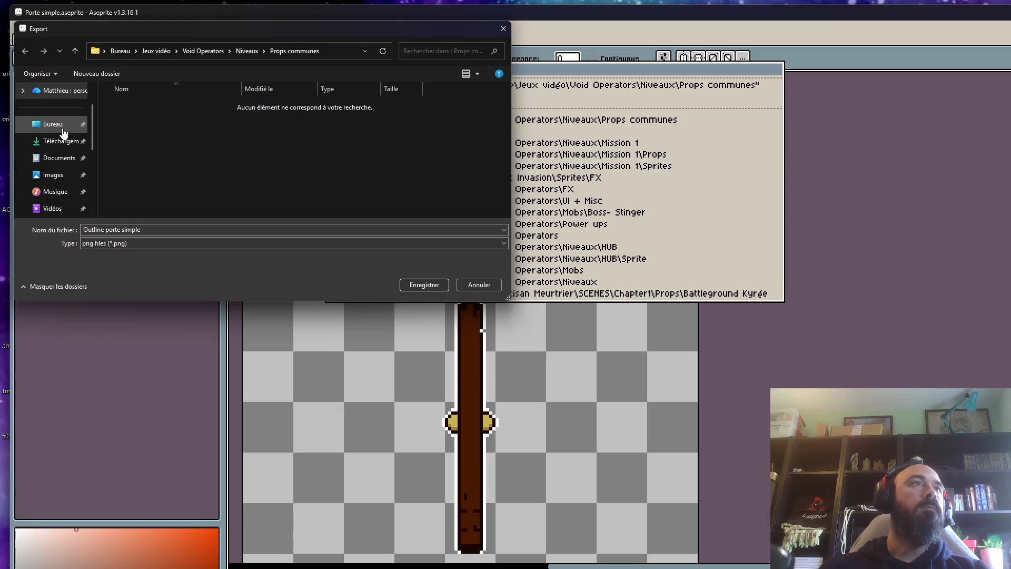
left_click(53, 125)
left_click(425, 284)
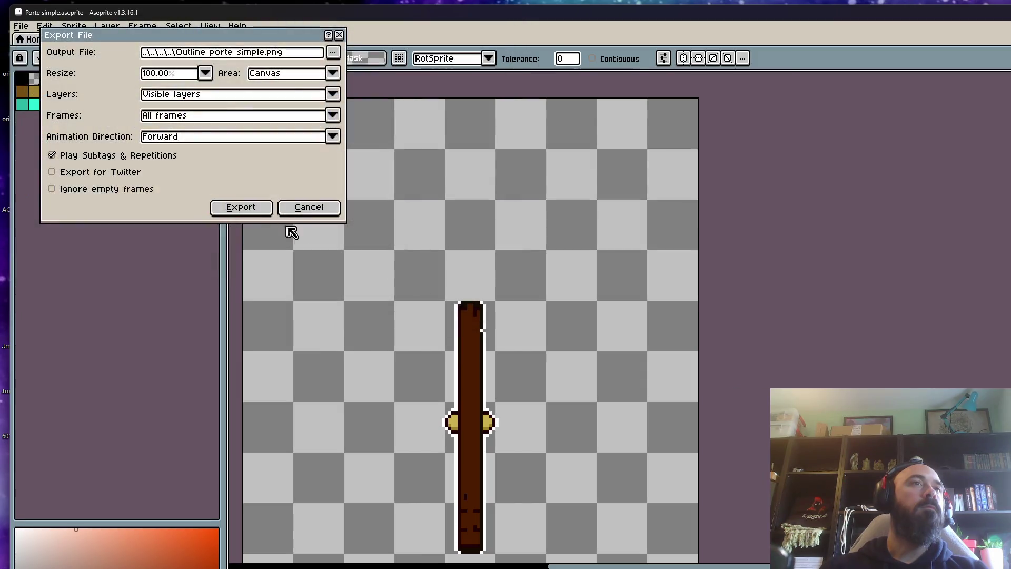
Step: Export only Layer 1 and the selected frames at 100%
left_click(169, 96)
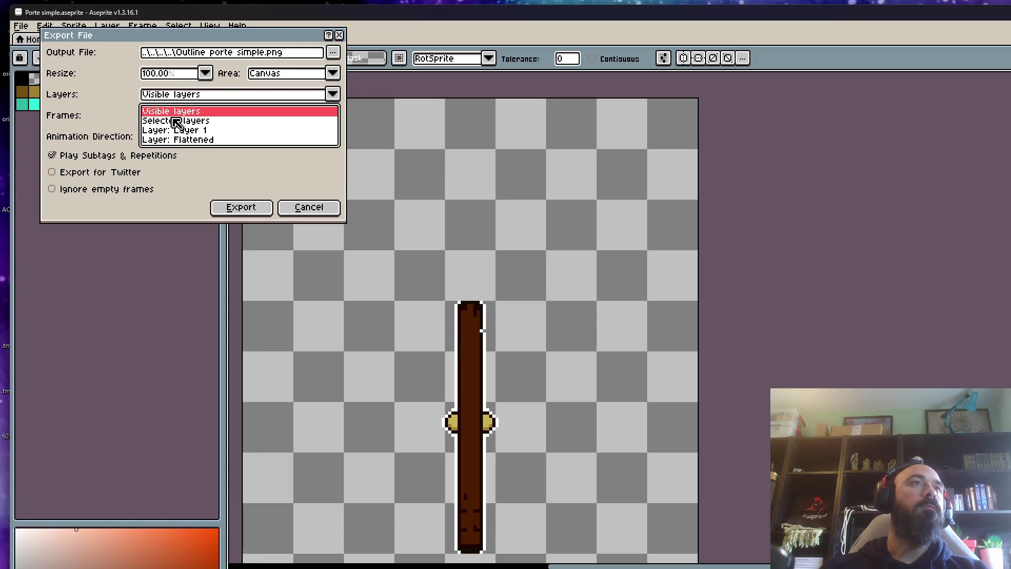
left_click(170, 114)
left_click(174, 115)
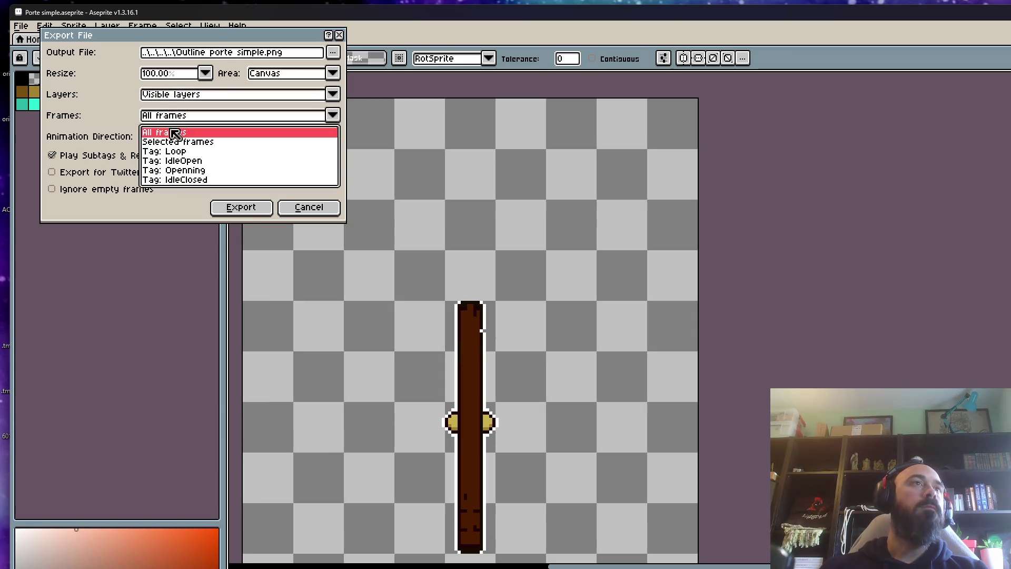
left_click(175, 142)
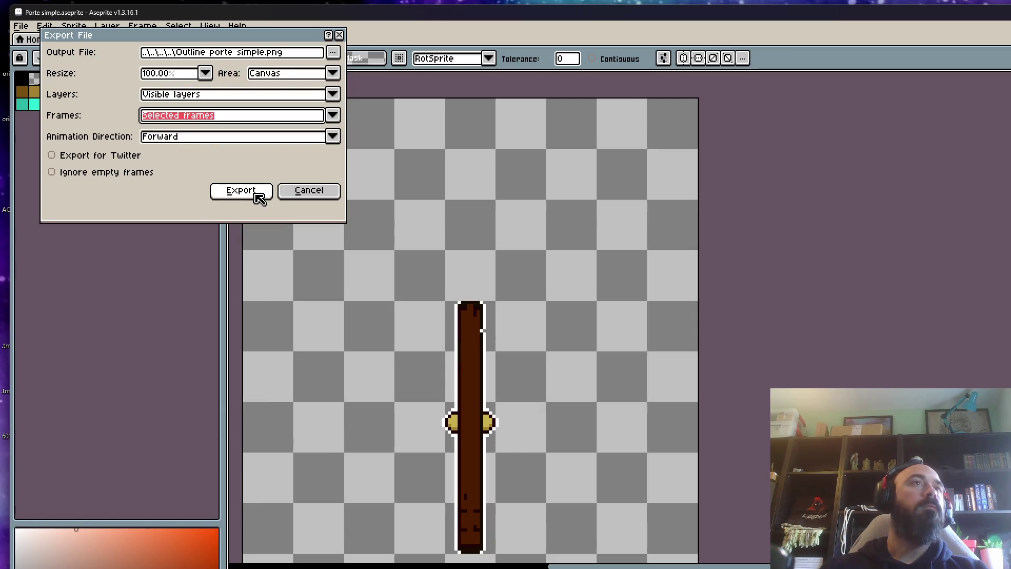
left_click(193, 96)
left_click(189, 140)
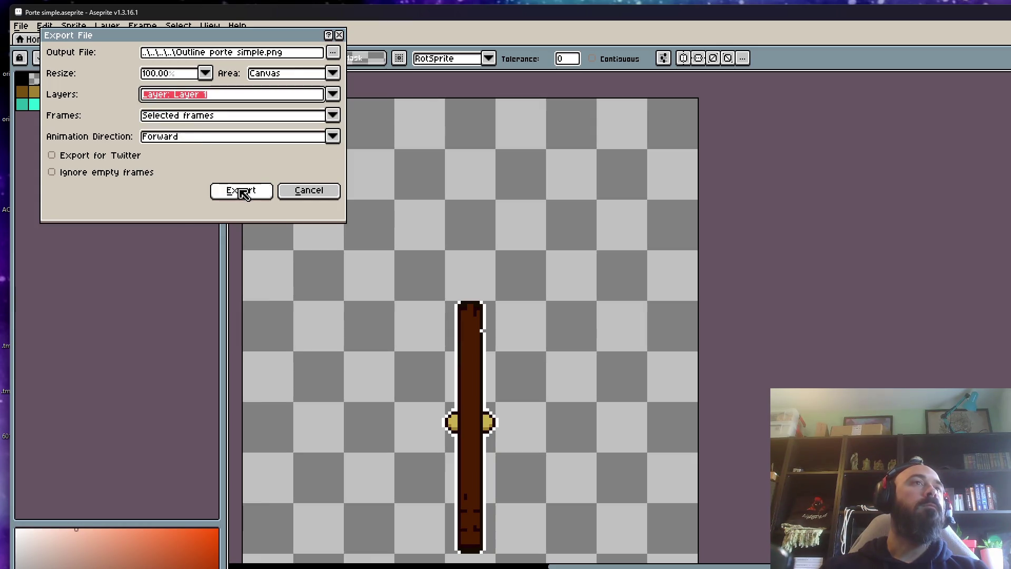
left_click(241, 190)
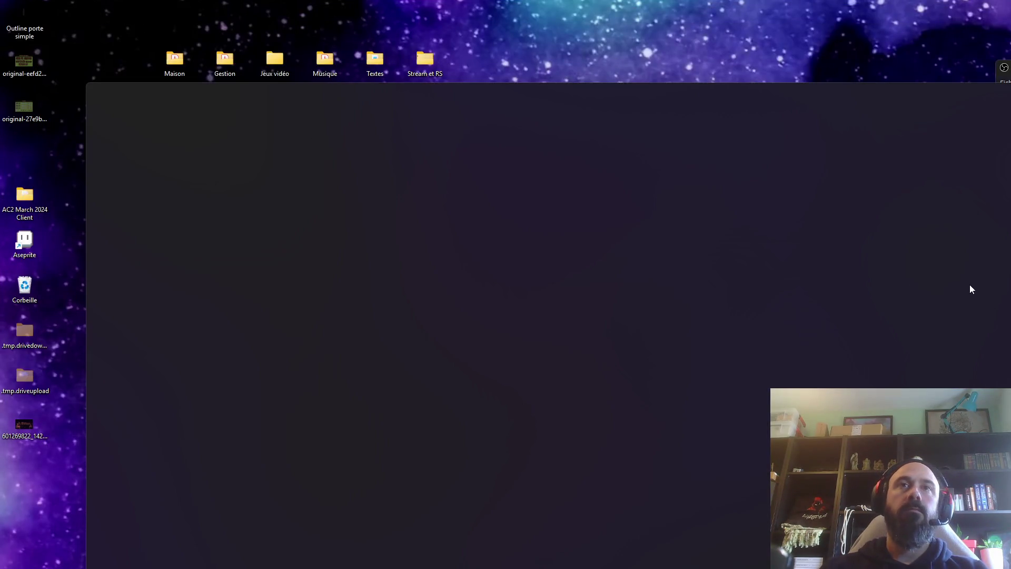
Step: Close the Photos viewer showing the export and reopen Porte simple in Aseprite
key("alt+F4")
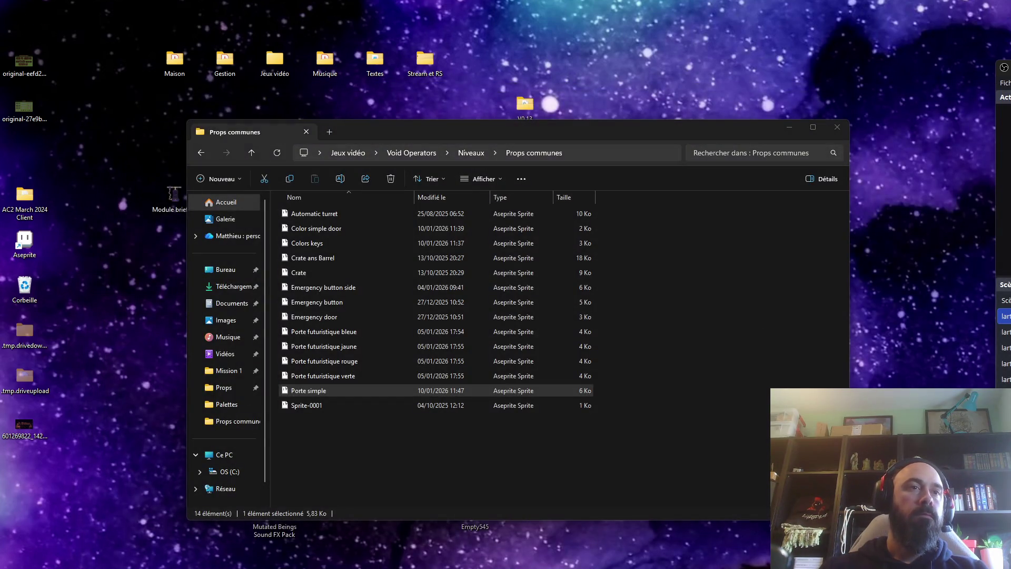
right_click(315, 395)
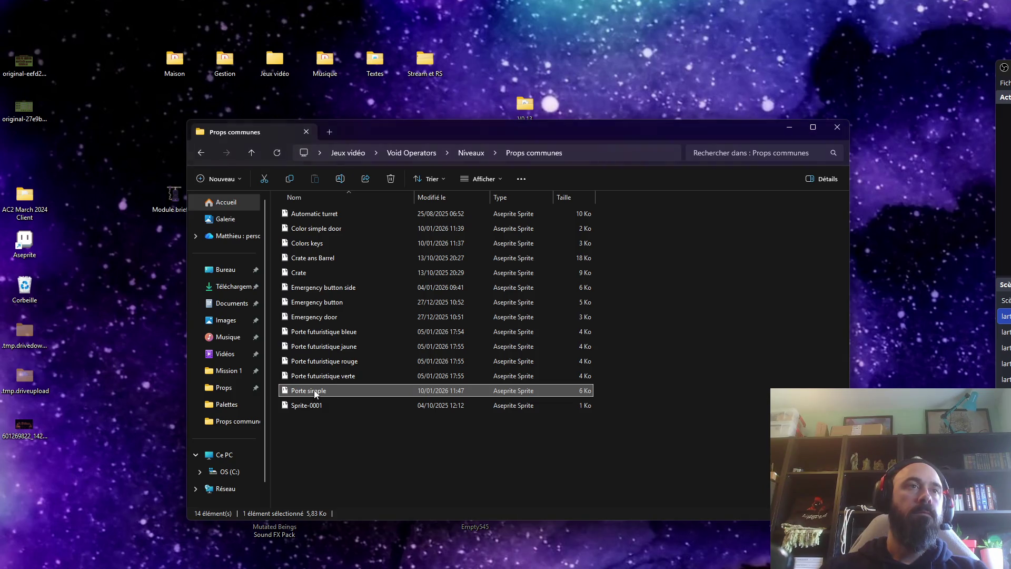
key("Return")
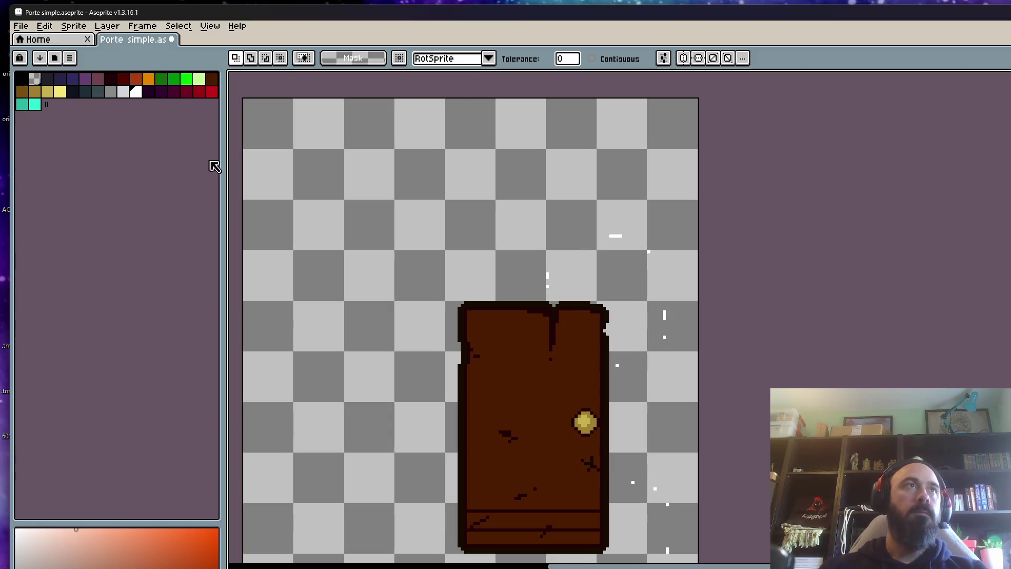
left_click(173, 40)
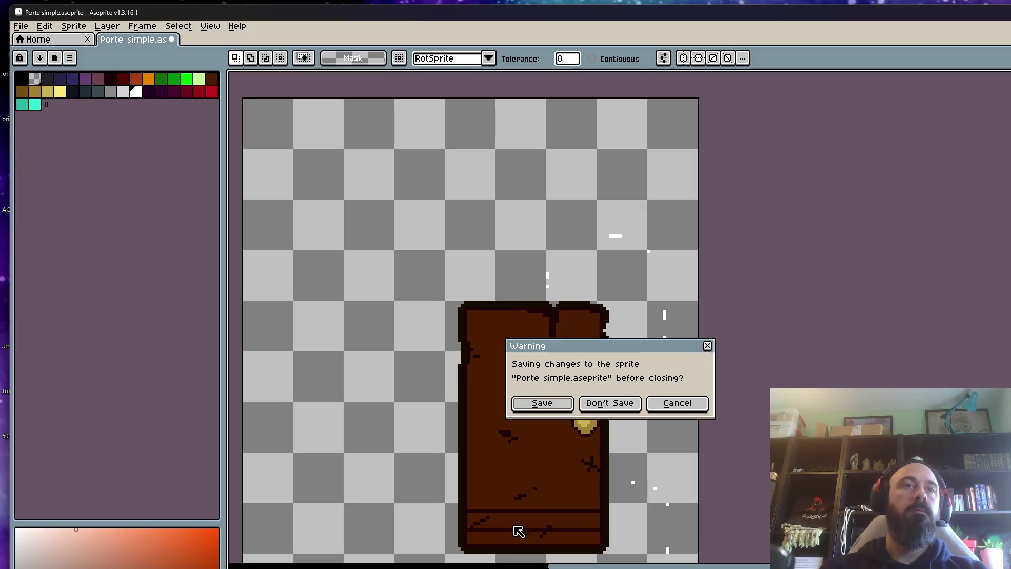
left_click(676, 403)
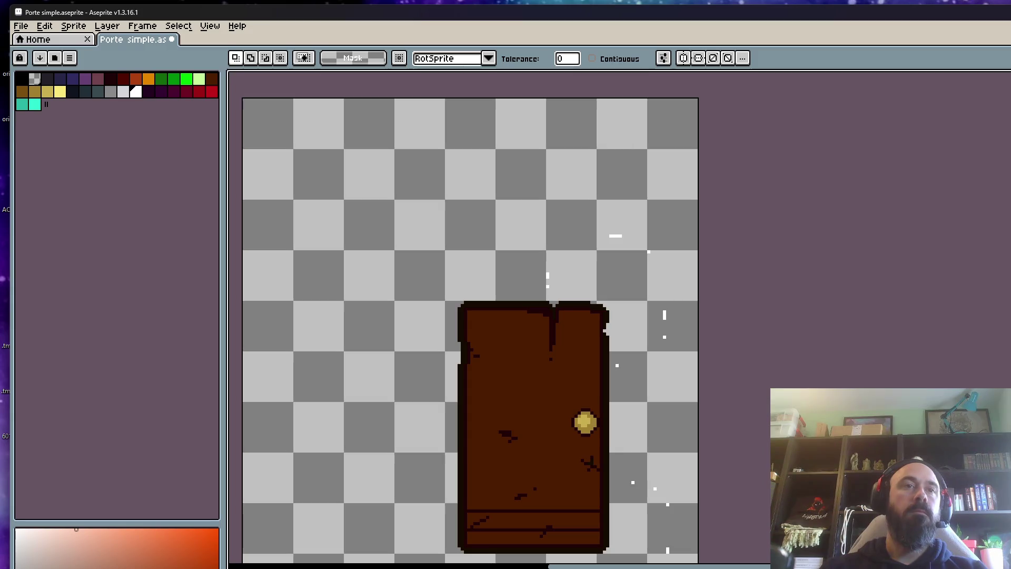
scroll(478, 495, "down", 1)
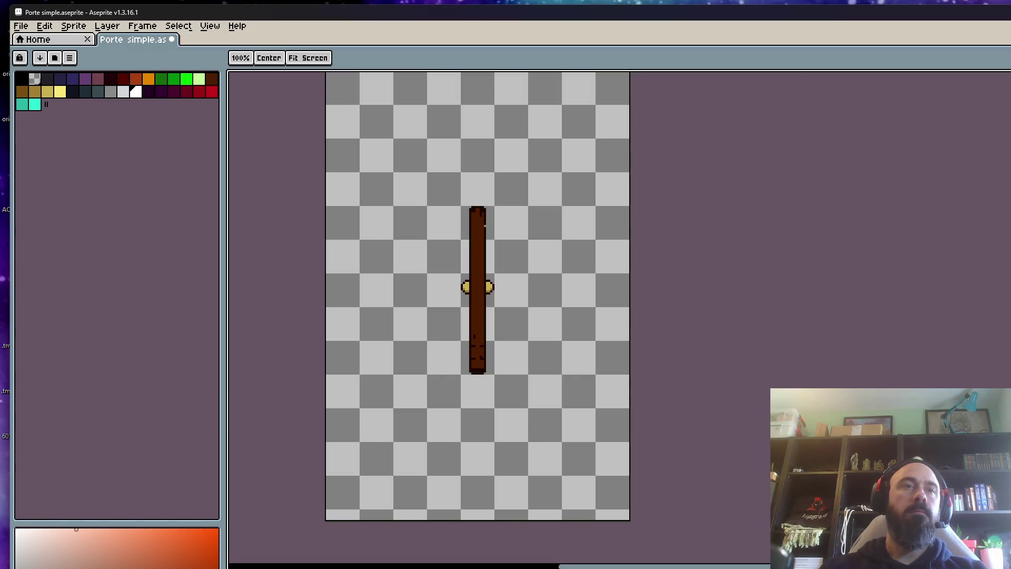
Step: Rename the two idle tags to IdleClosed and IdleOpen
double_click(406, 565)
left_click(651, 329)
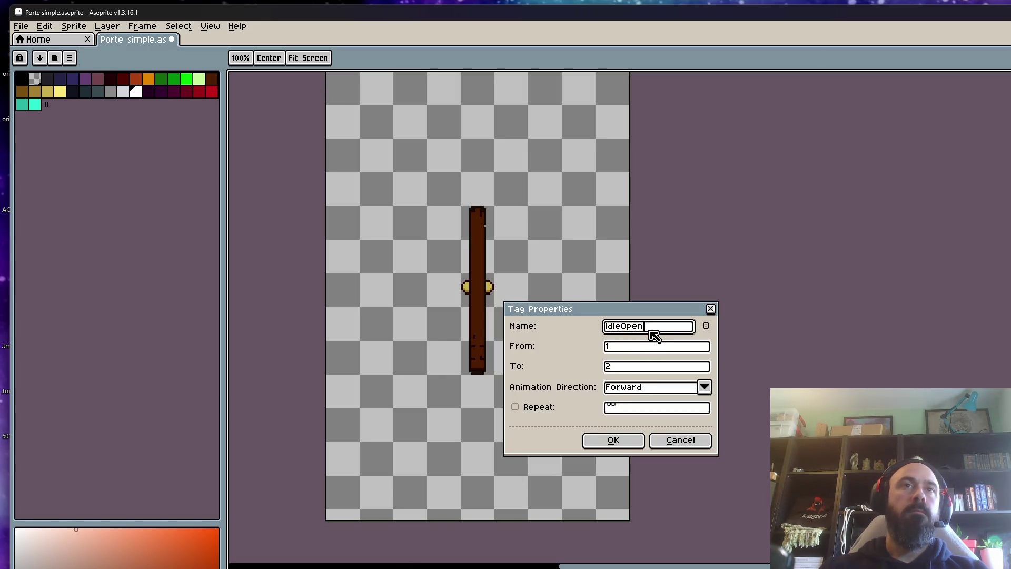
key("BackSpace")
key("BackSpace")
key("BackSpace")
key("BackSpace")
type("Closed")
left_click(613, 440)
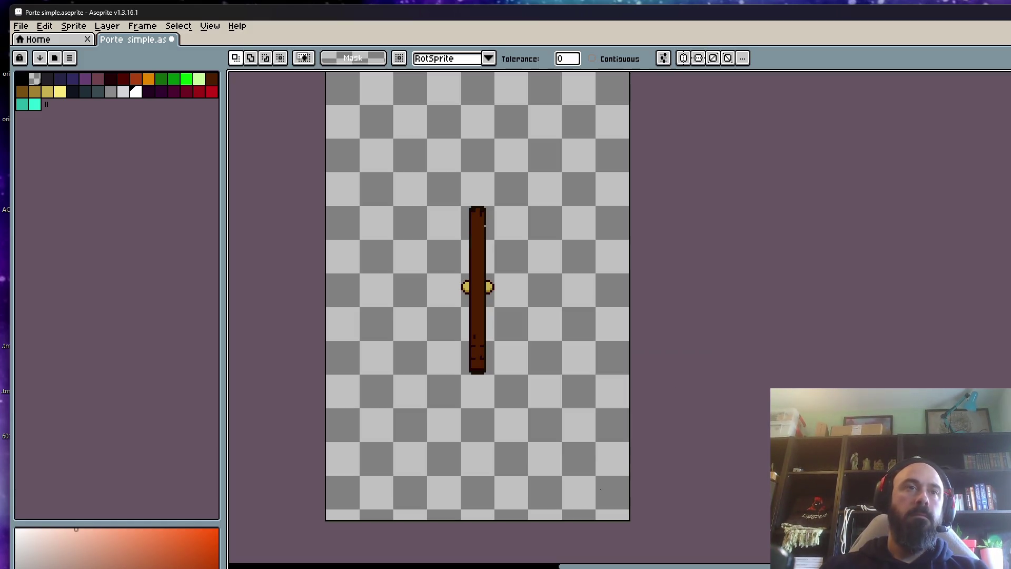
double_click(520, 564)
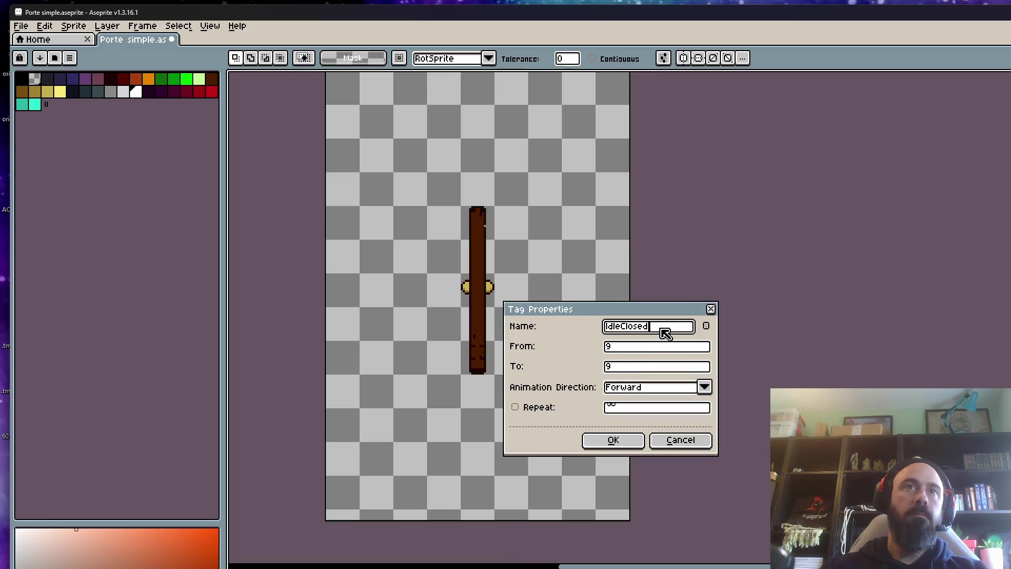
key("BackSpace")
key("BackSpace")
key("BackSpace")
type("Open")
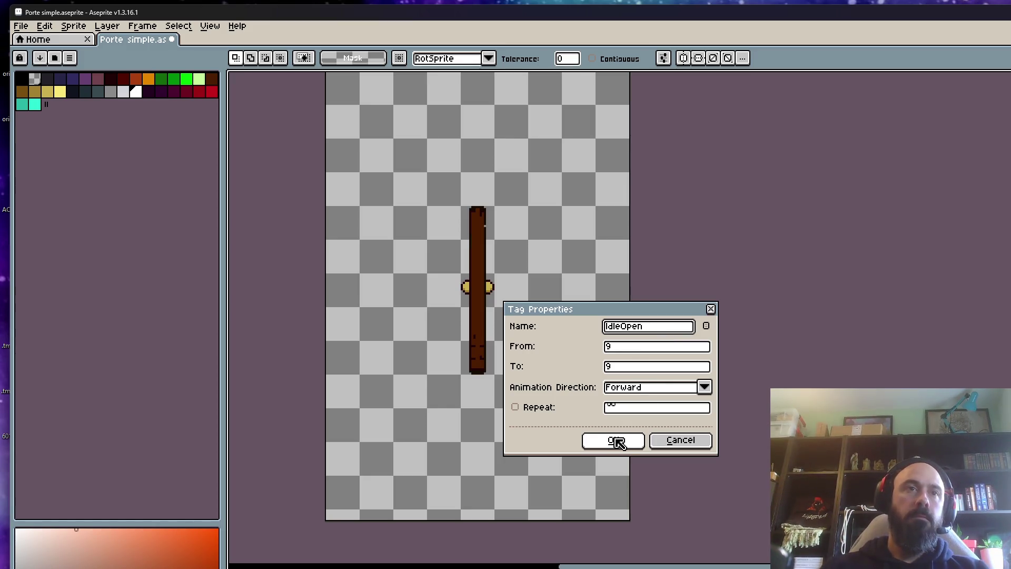
left_click(615, 440)
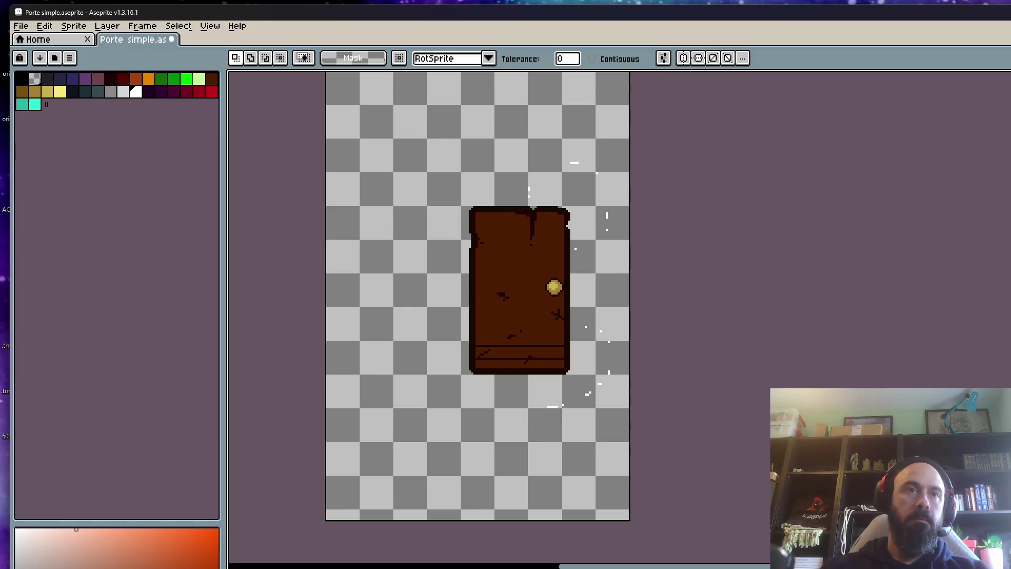
Step: Play the door open/close animation, then quit Aseprite, saving the sprite
scroll(542, 380, "up", 1)
scroll(579, 411, "down", 1)
key("b")
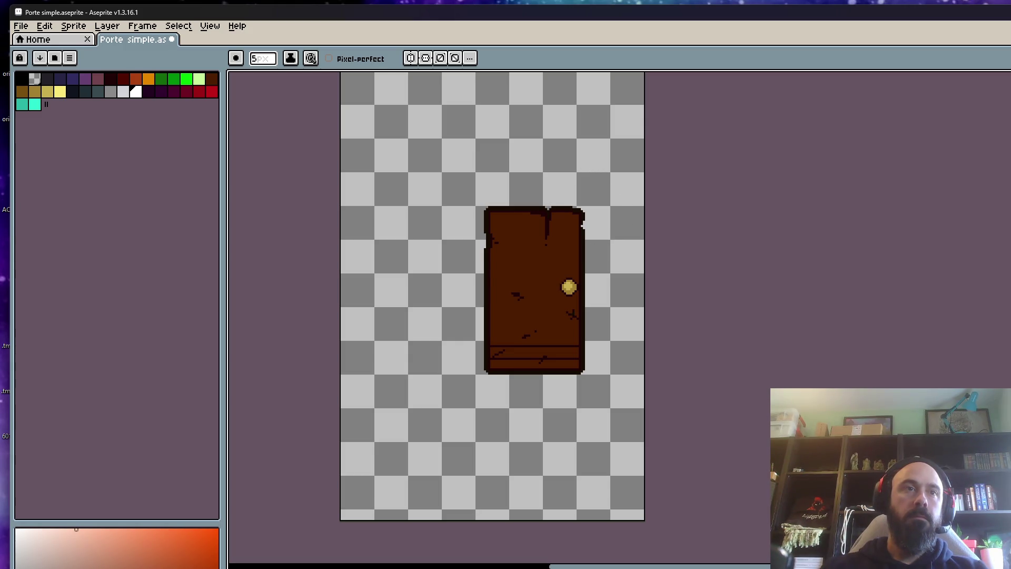
key("Return")
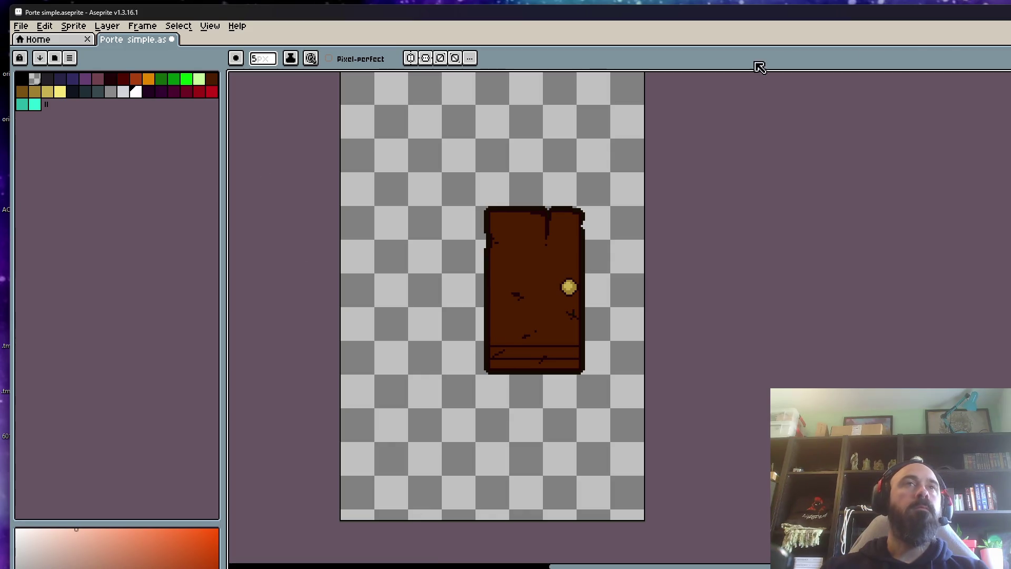
key("ctrl+q")
left_click(543, 403)
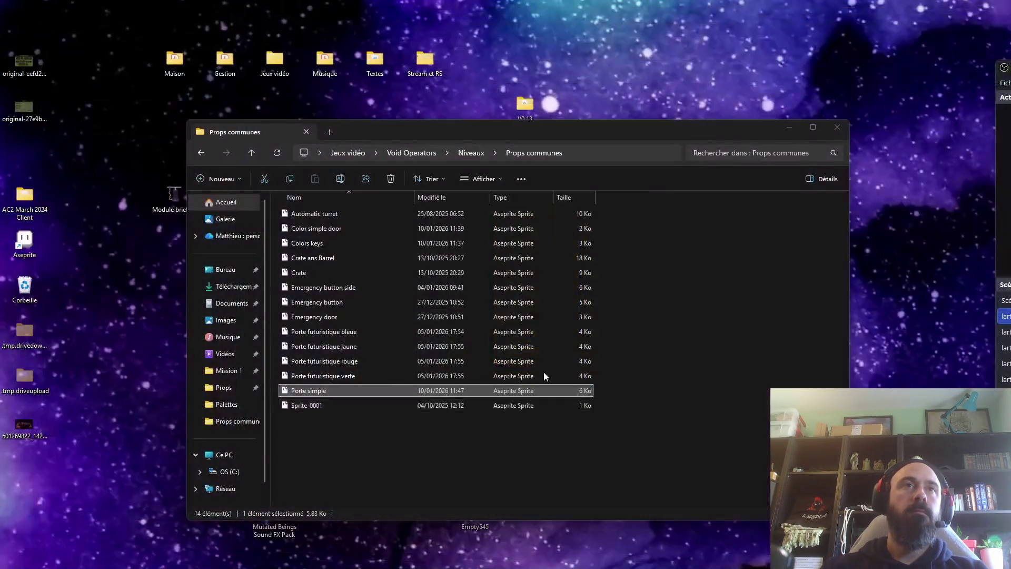
right_click(322, 394)
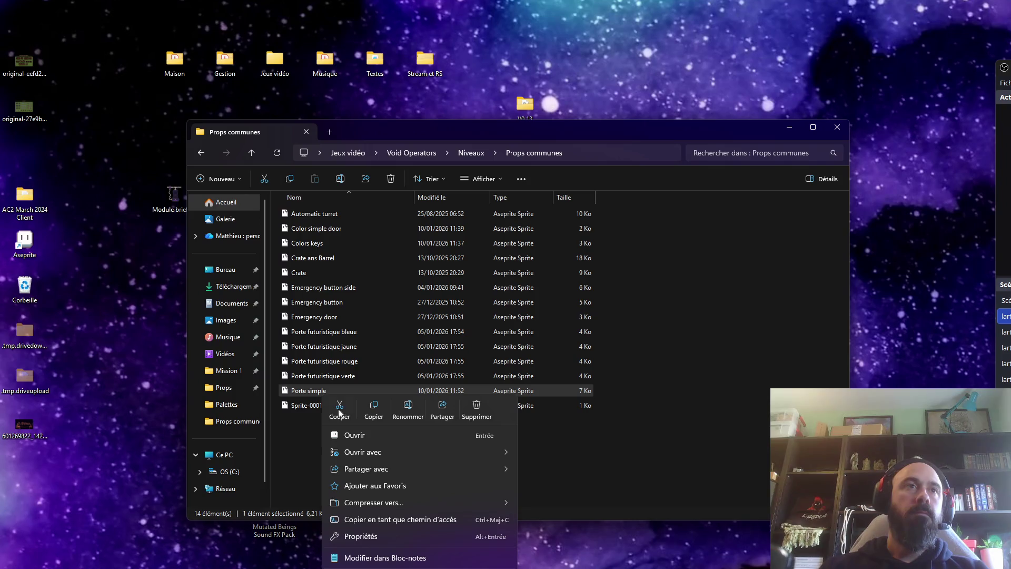
left_click(377, 409)
right_click(352, 460)
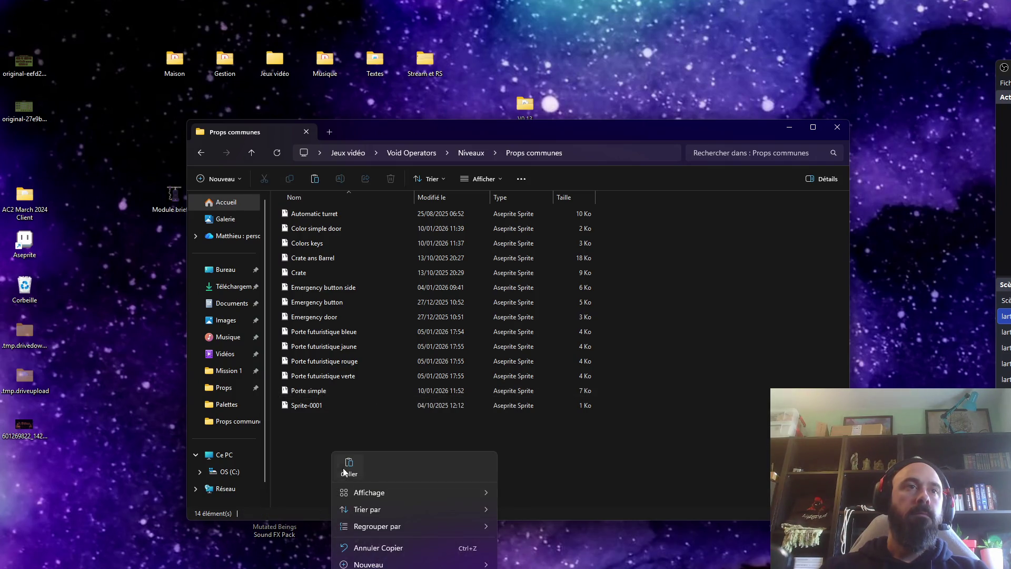
right_click(256, 529)
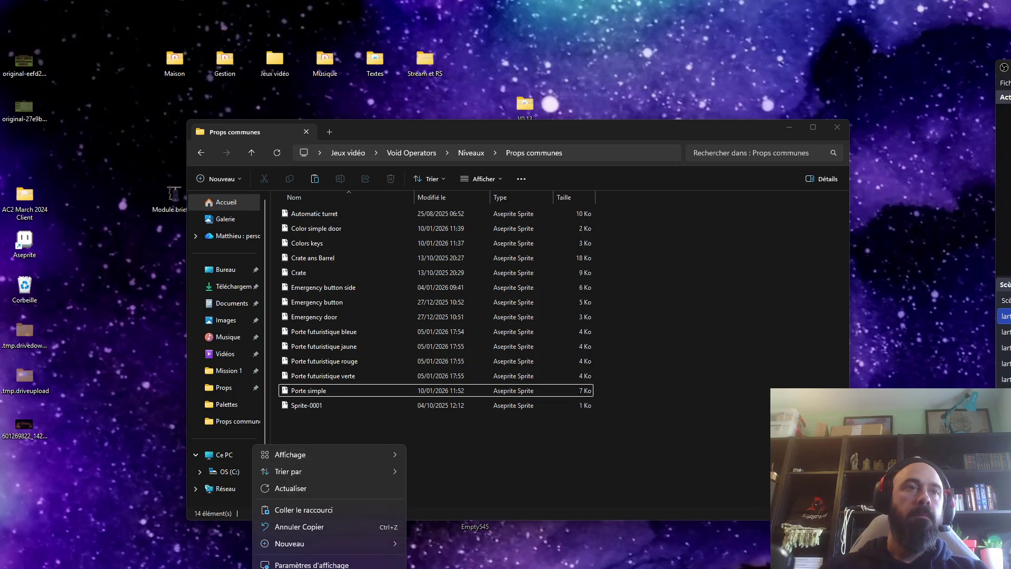
key("ctrl+v")
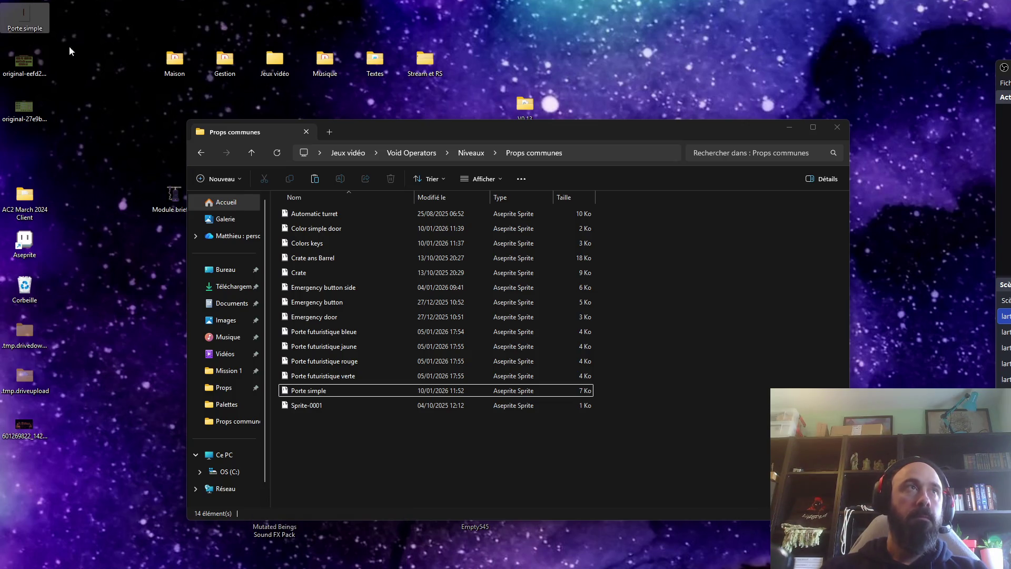
key("Delete")
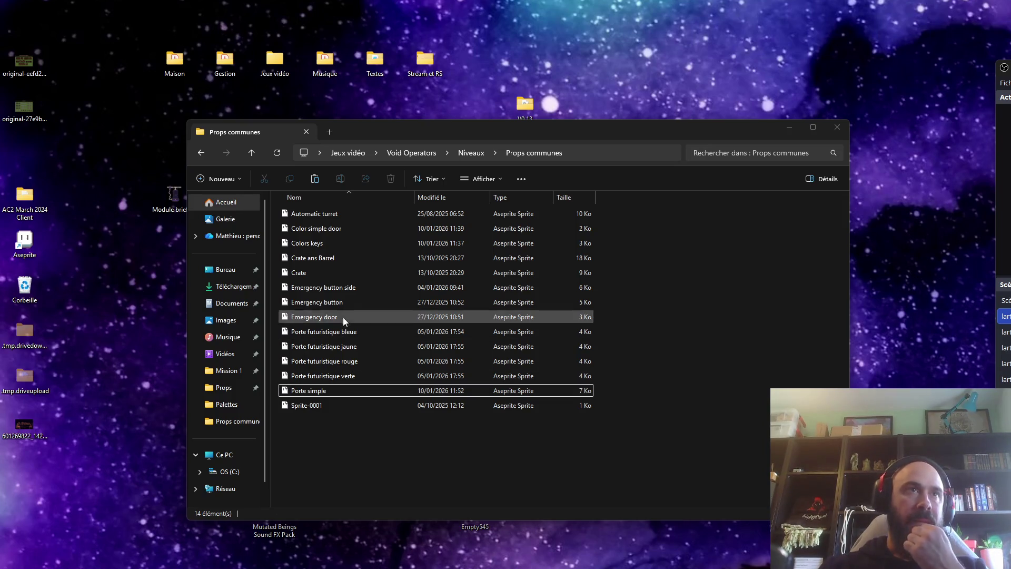
left_click(332, 289)
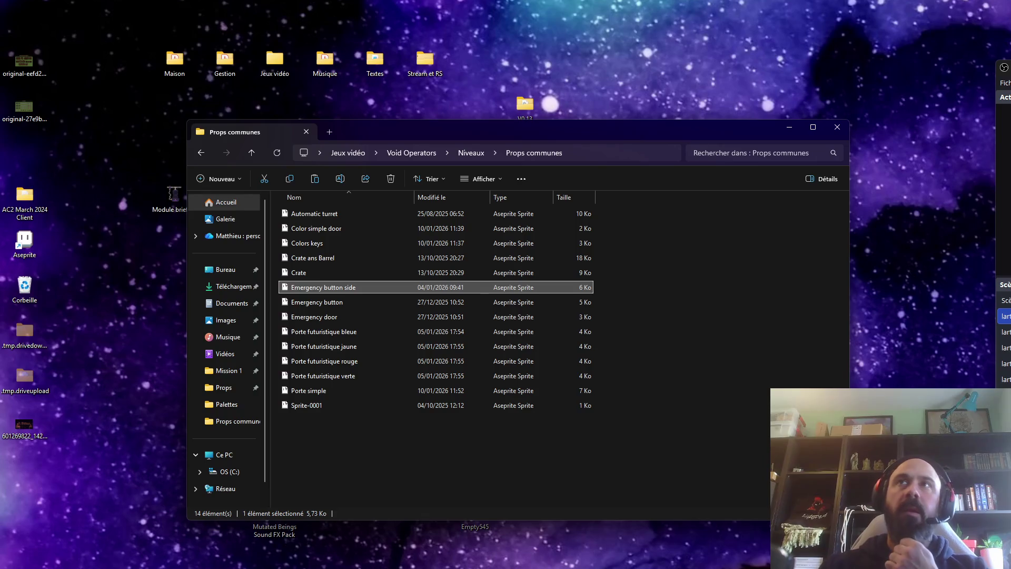
key("alt+Tab")
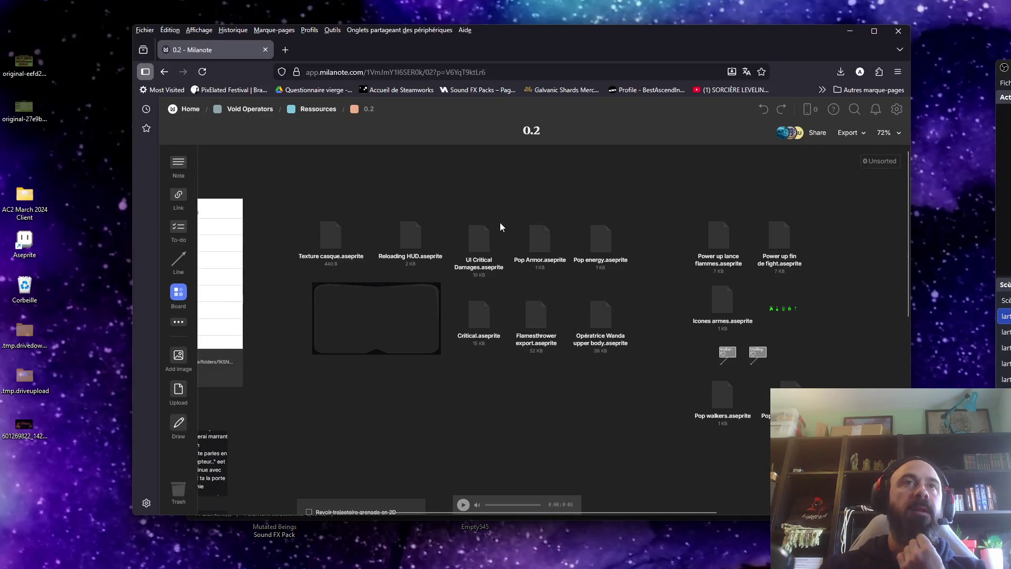
Step: Select the Power up and Icones armes.aseprite files on board 0.2, deselect, scroll down, then switch to Explorer
left_click_drag(287, 199, 655, 425)
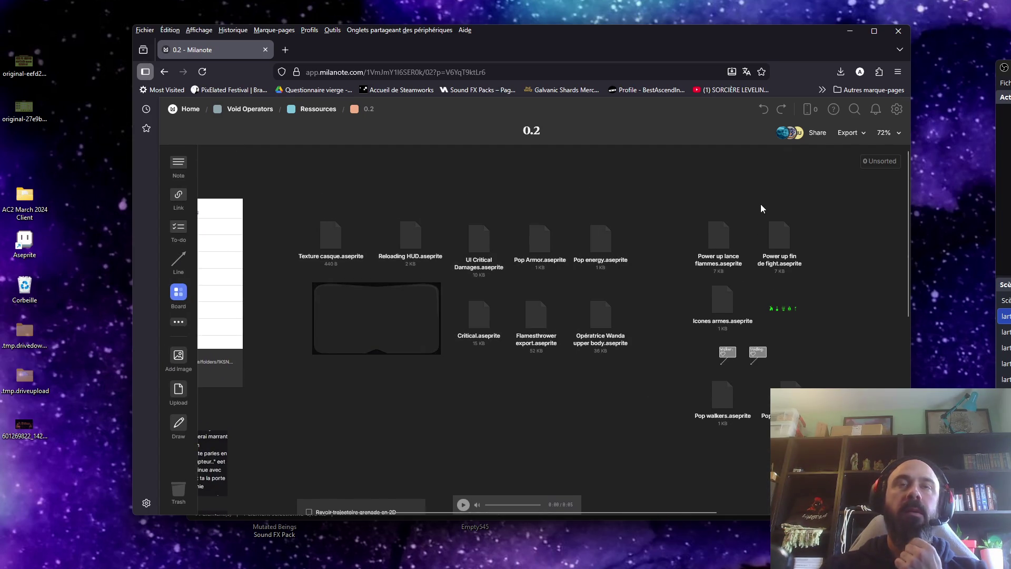
left_click_drag(701, 197, 825, 267)
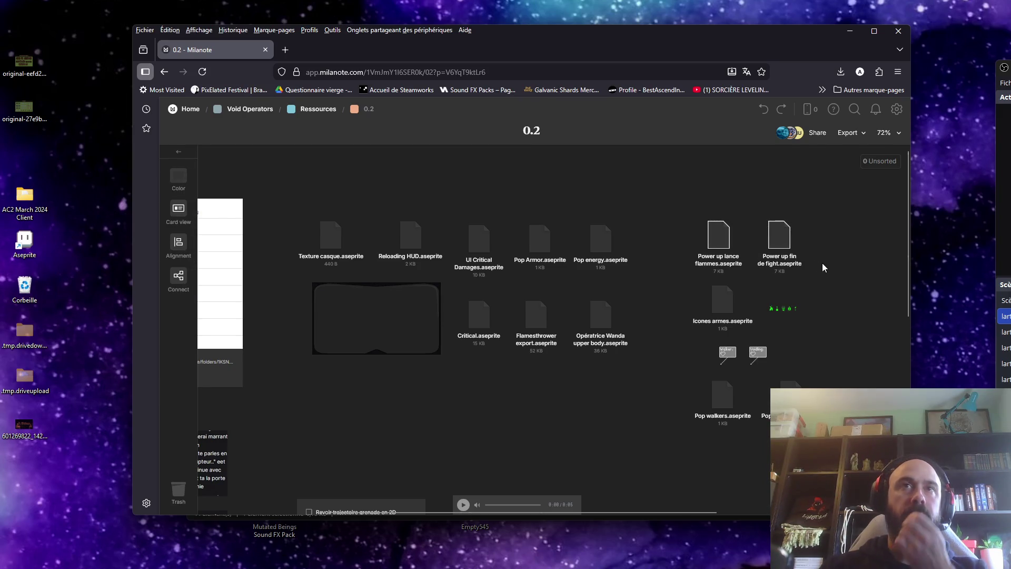
left_click(725, 295)
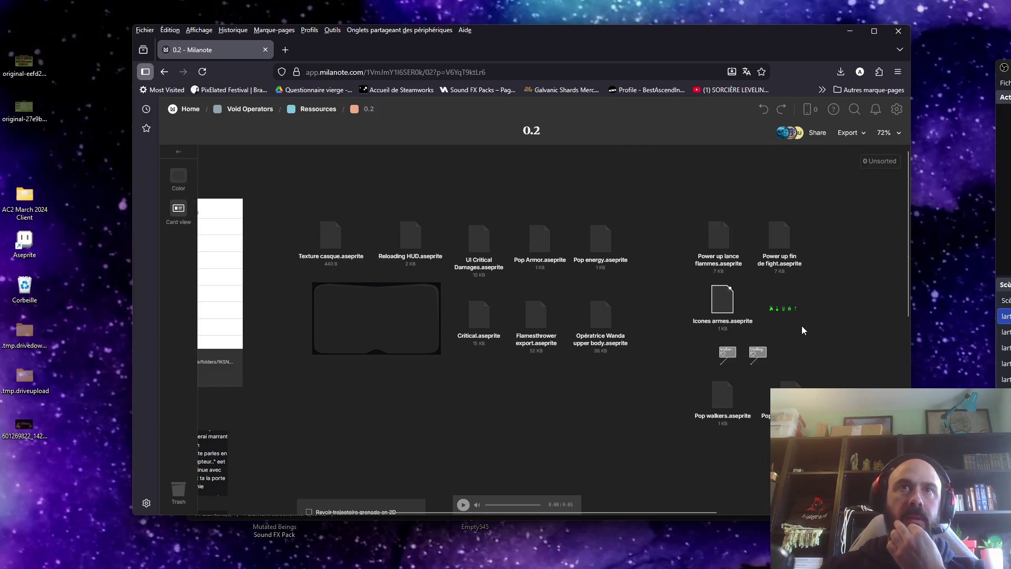
left_click(808, 337)
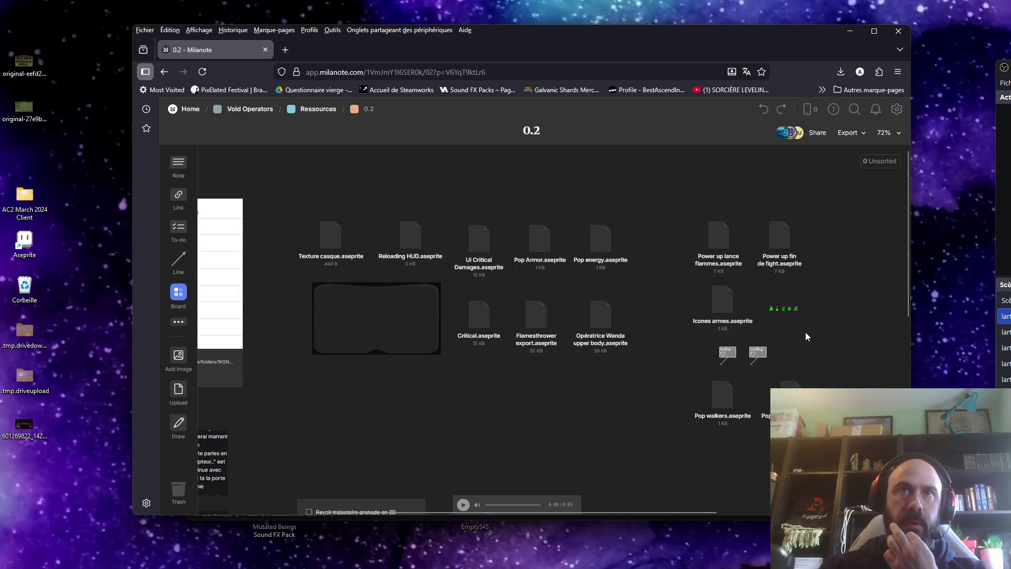
scroll(803, 332, "down", 3)
scroll(799, 329, "down", 2)
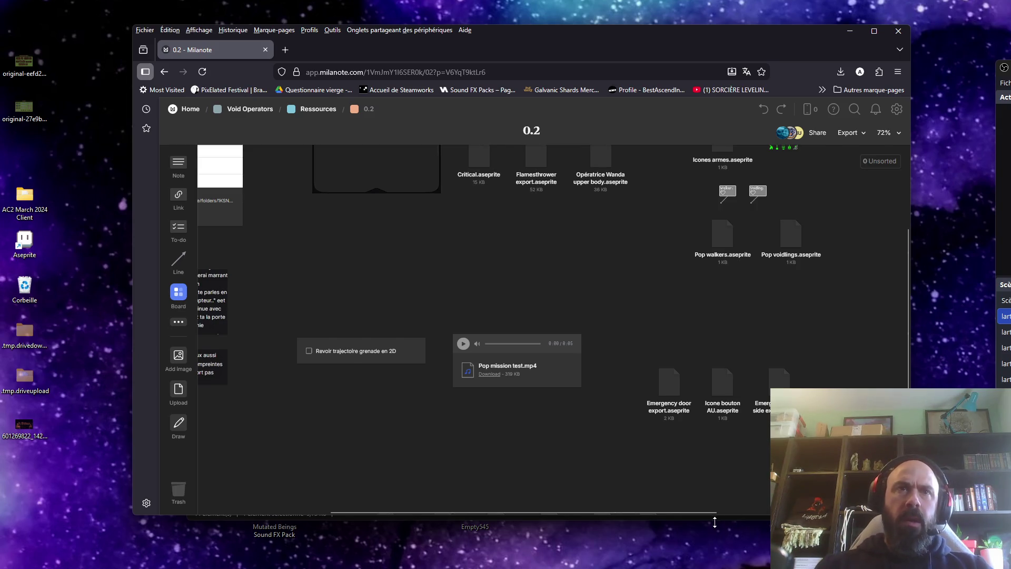
key("alt+Tab")
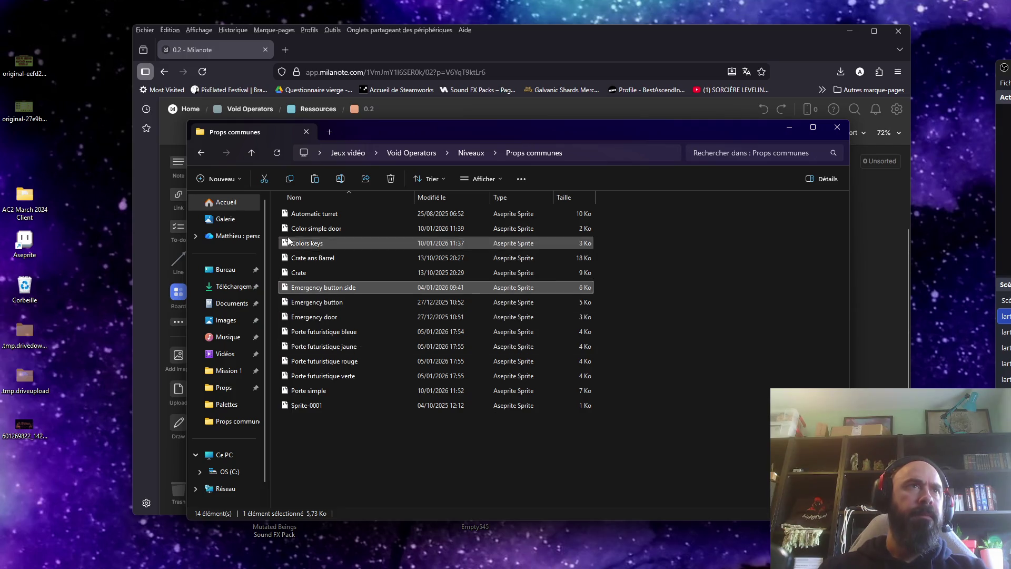
Step: Navigate from Niveaux into Props communes and open Emergency button side in Aseprite
left_click(204, 153)
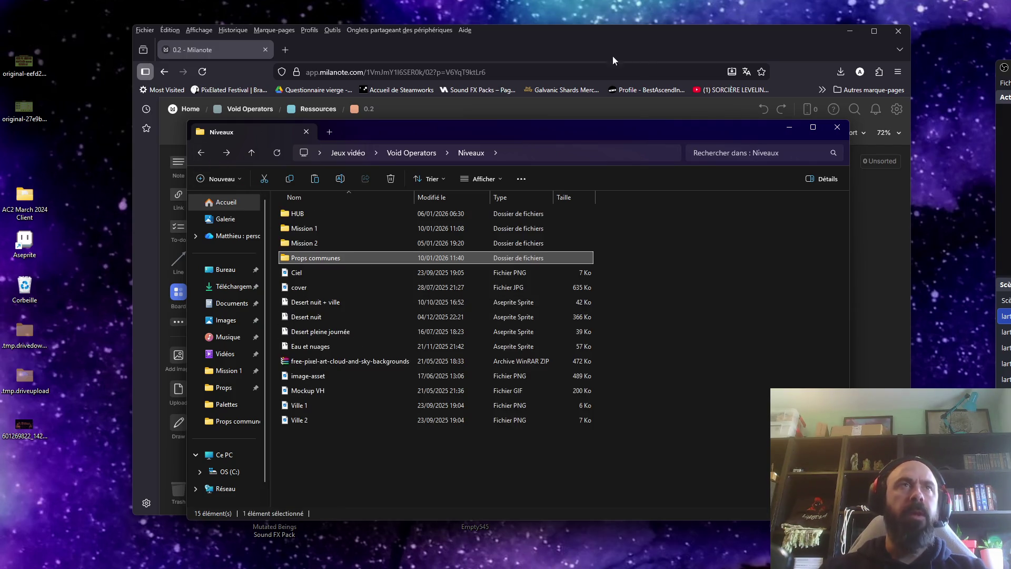
left_click(519, 83)
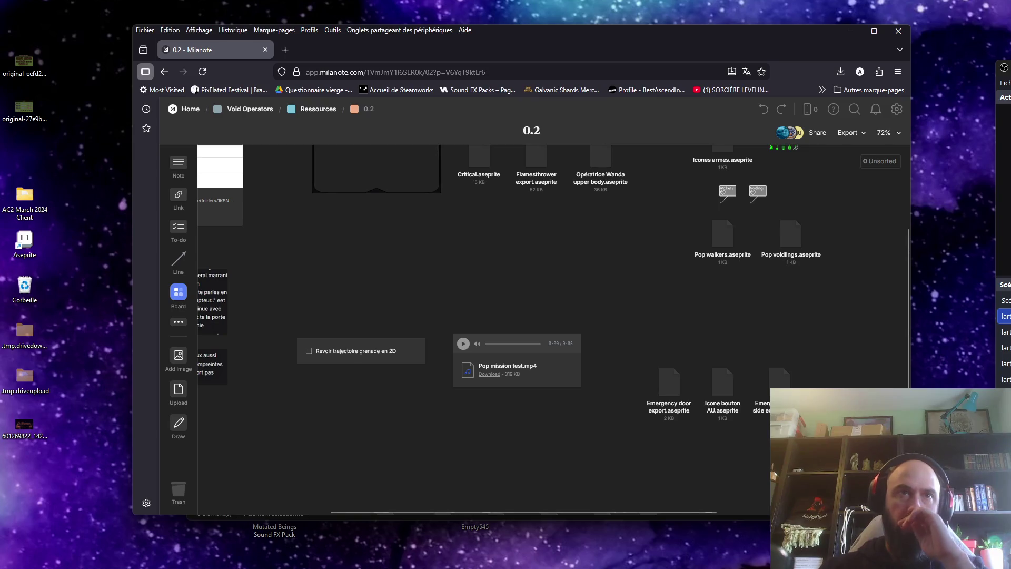
key("alt+Tab")
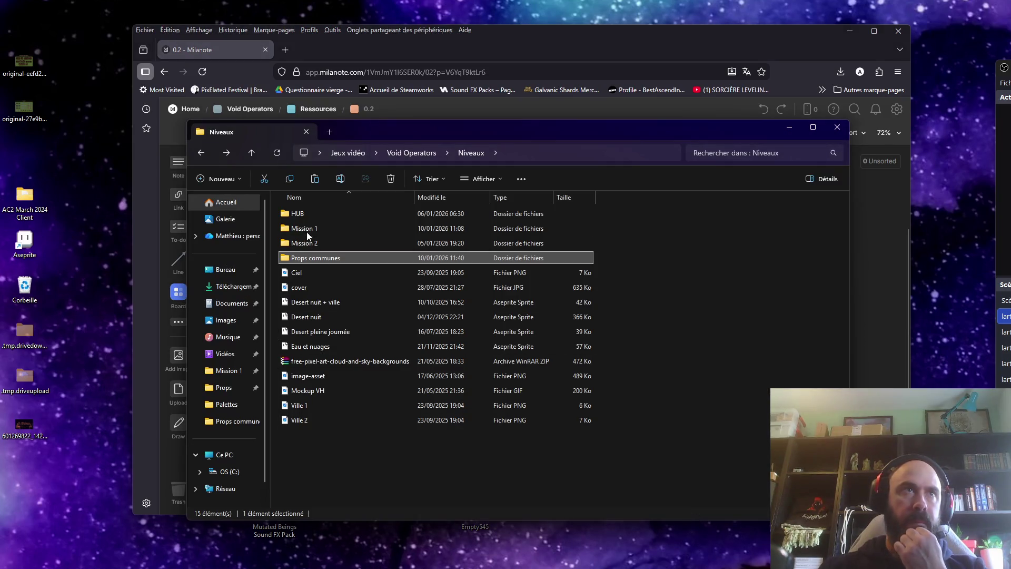
double_click(307, 228)
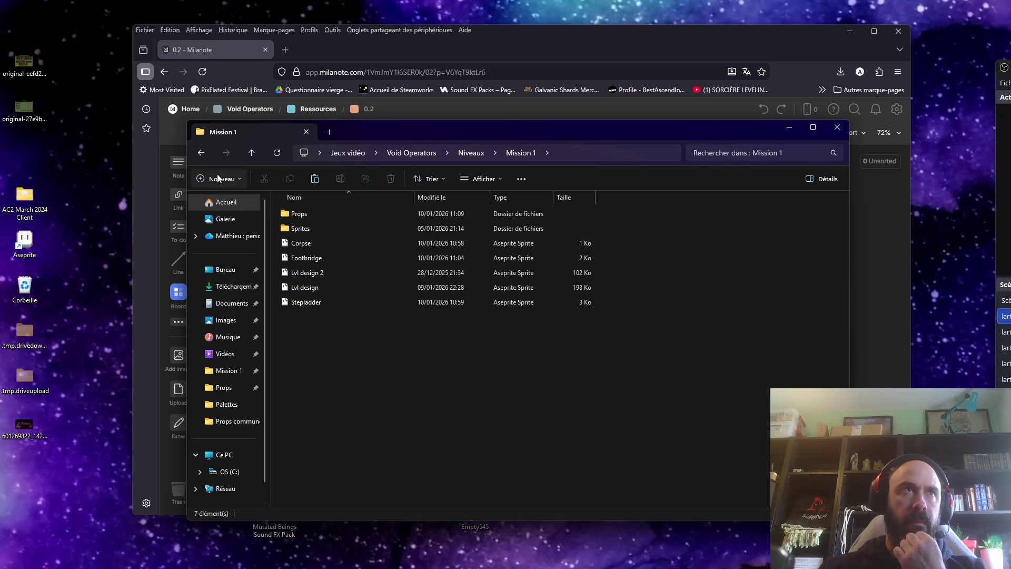
left_click(200, 153)
double_click(343, 261)
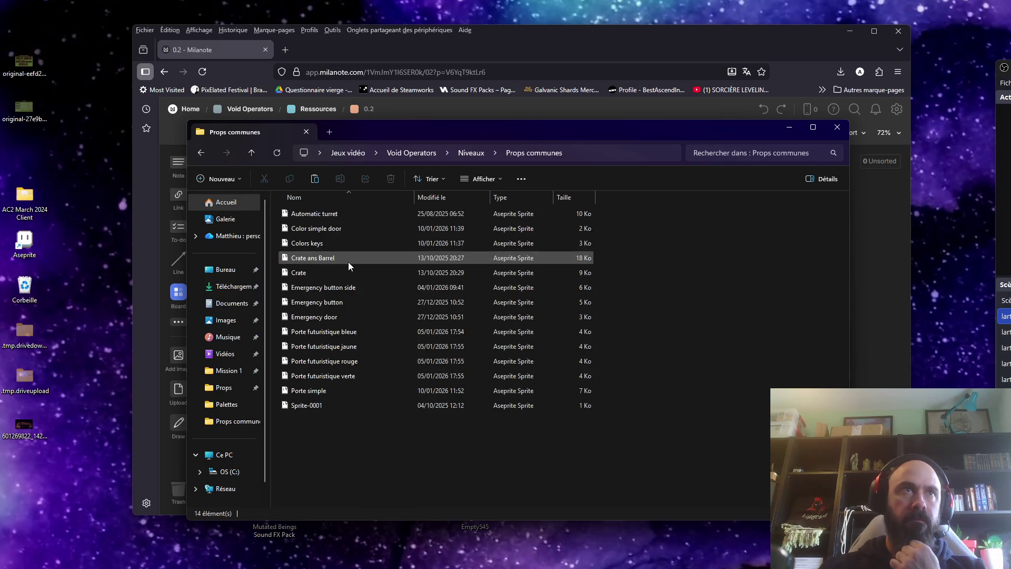
left_click(347, 289)
double_click(349, 291)
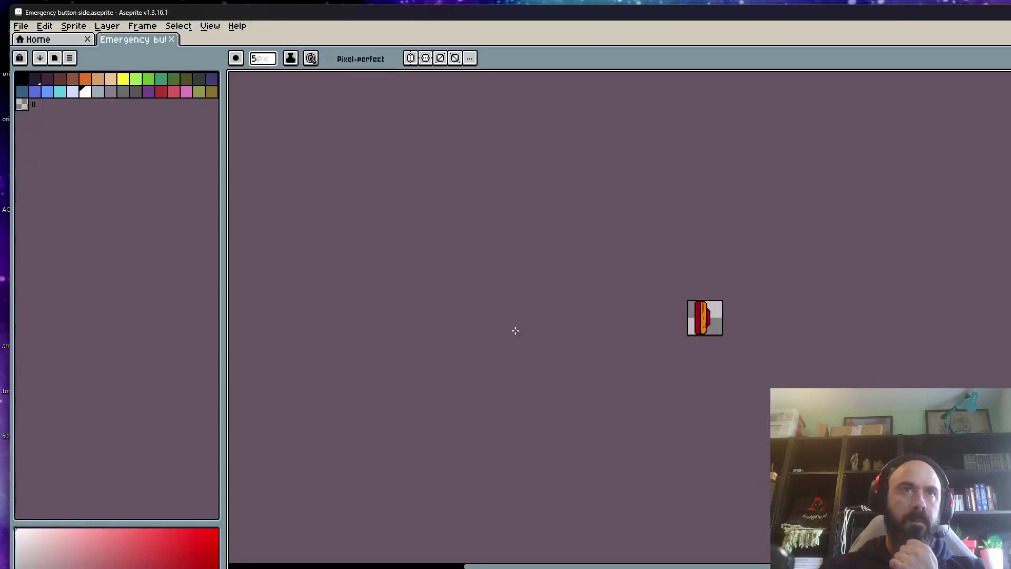
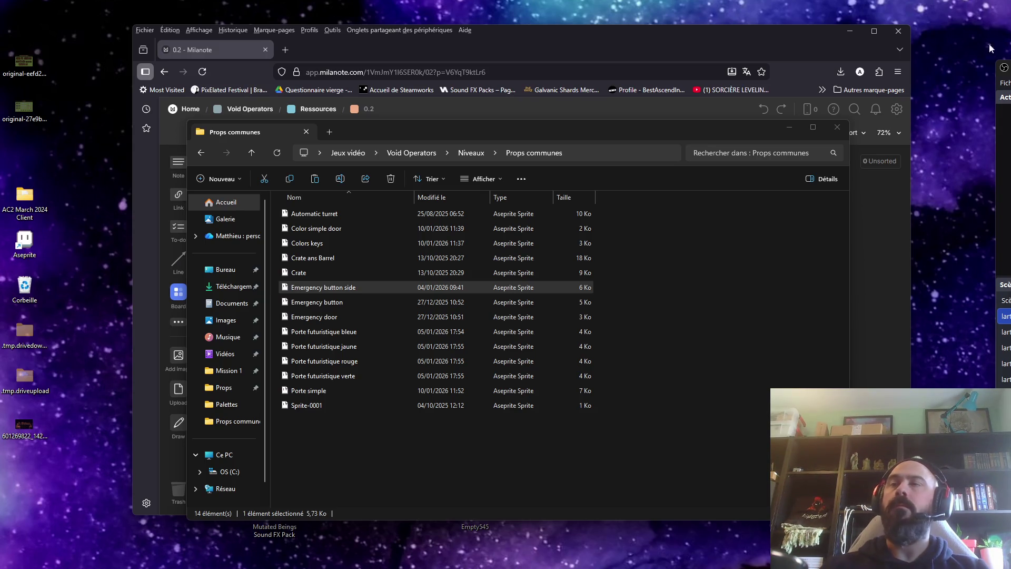
Step: Bring up the Milanote board and minimize it to reveal the Props communes folder
key("alt+Tab")
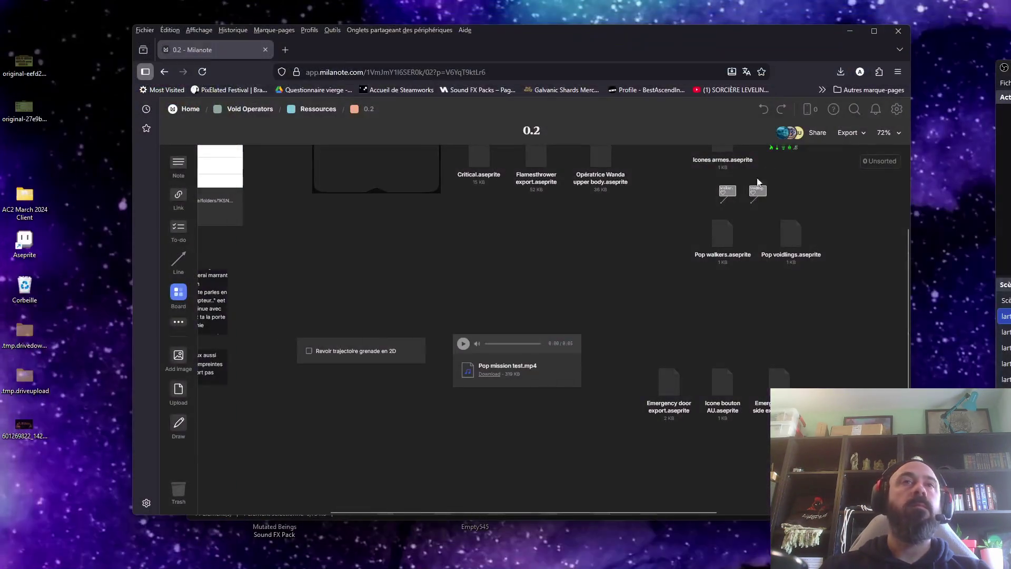
left_click(849, 31)
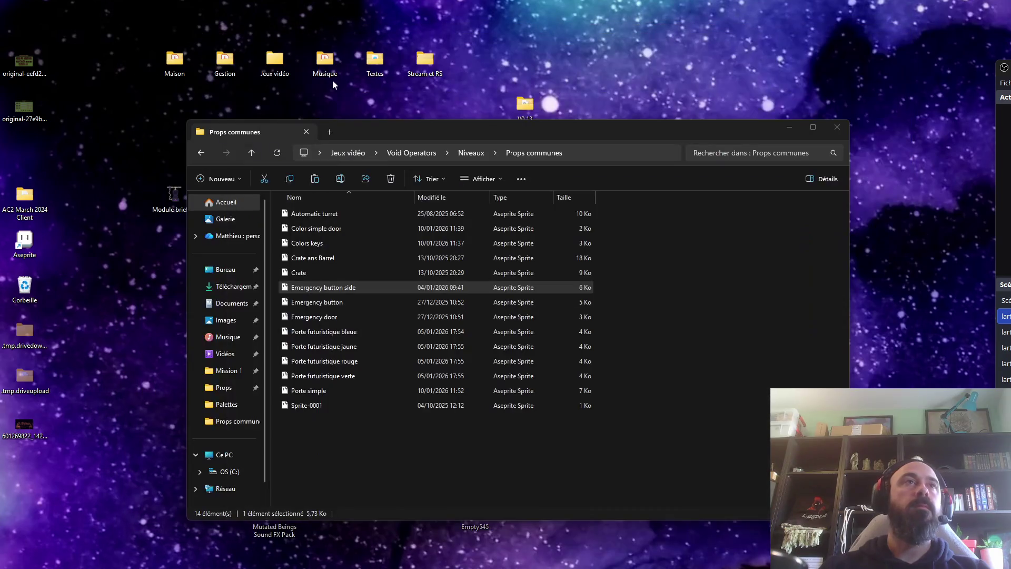
Step: Preview Sprite-0001 from Props communes in Aseprite, then return to the folder
left_click(316, 333)
left_click(319, 390)
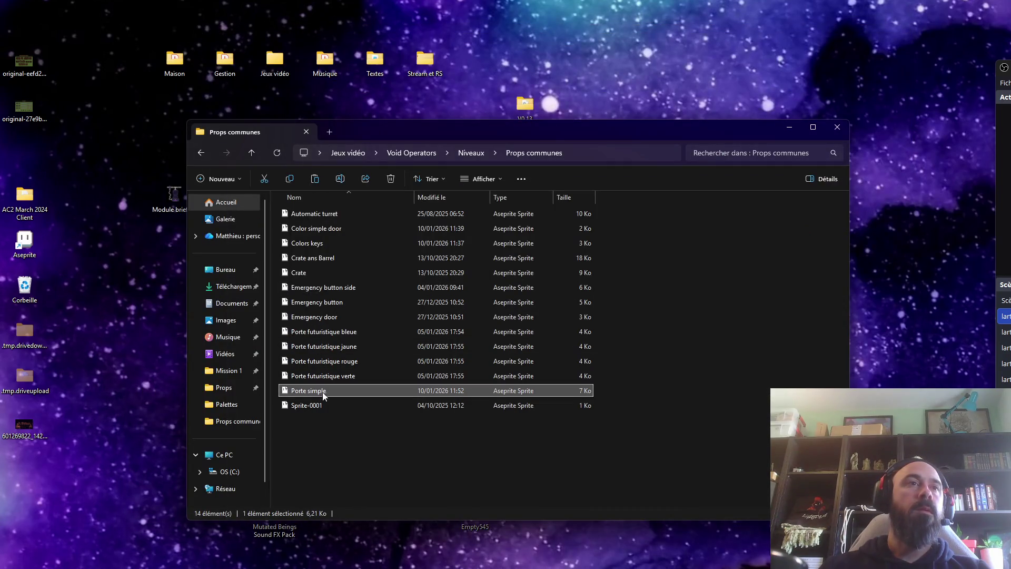
double_click(320, 405)
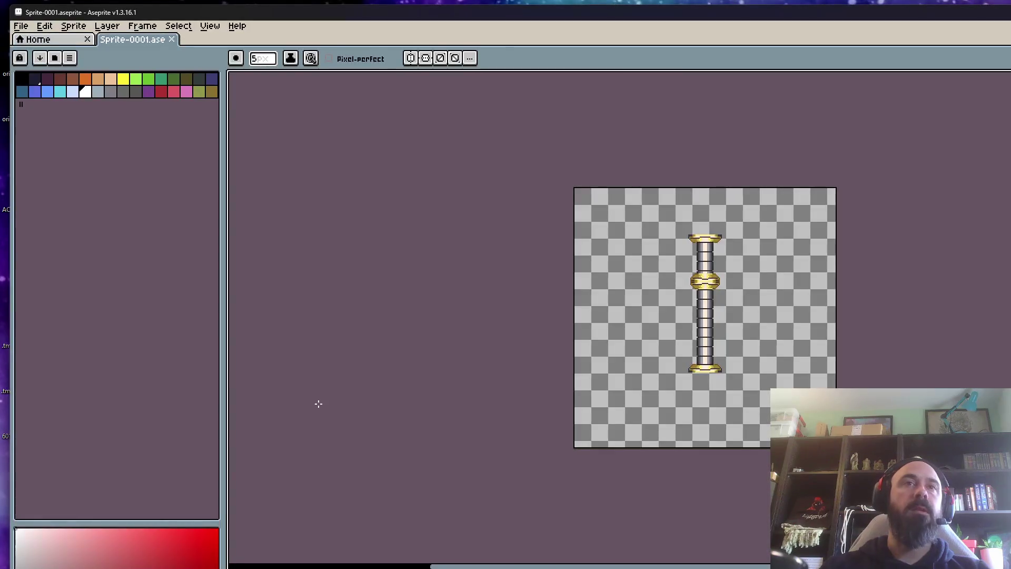
key("alt+Tab")
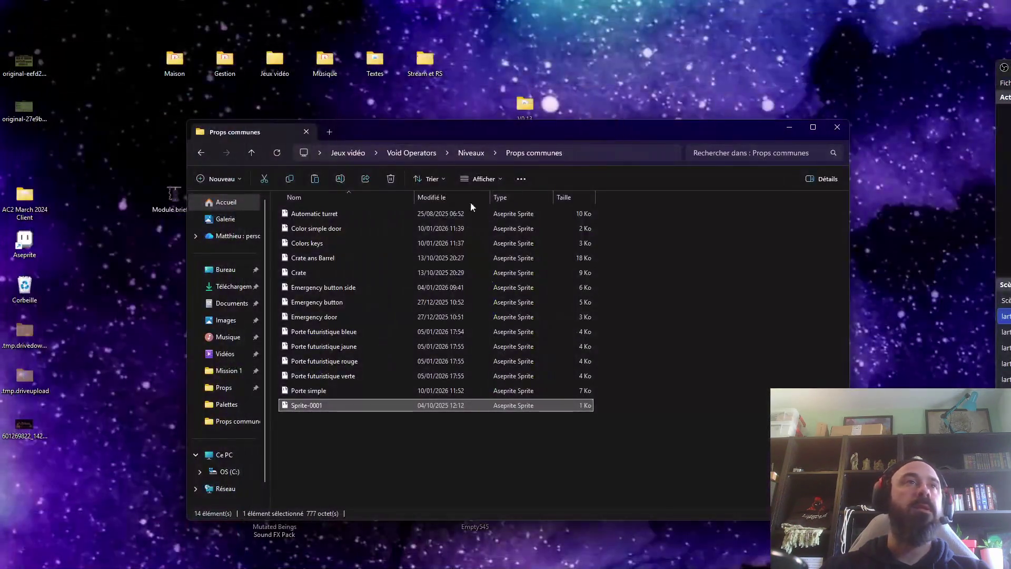
Step: Look through the Props communes sprites, from Automatic turret to Porte futuristique jaune
left_click(355, 215)
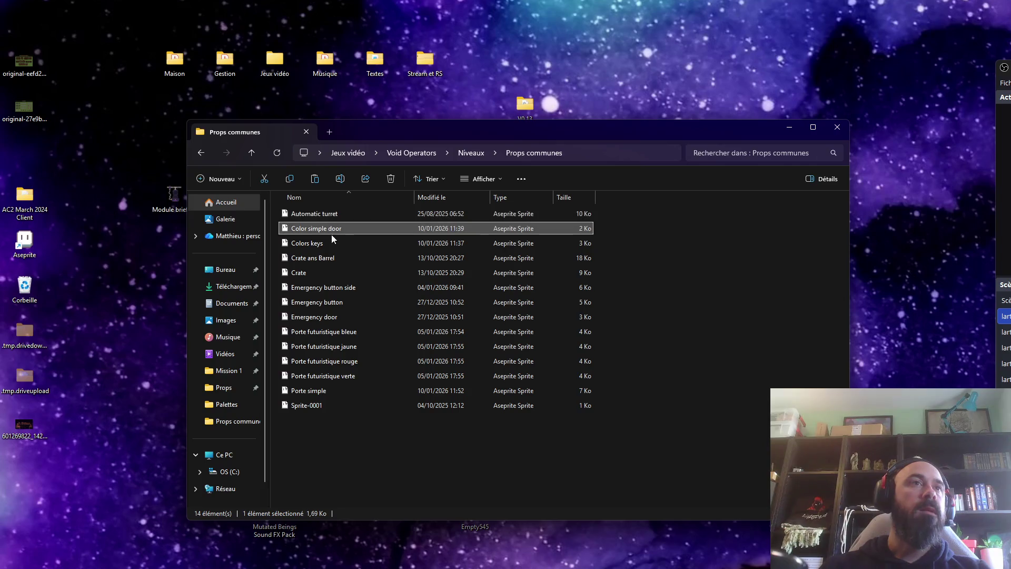
left_click(340, 257)
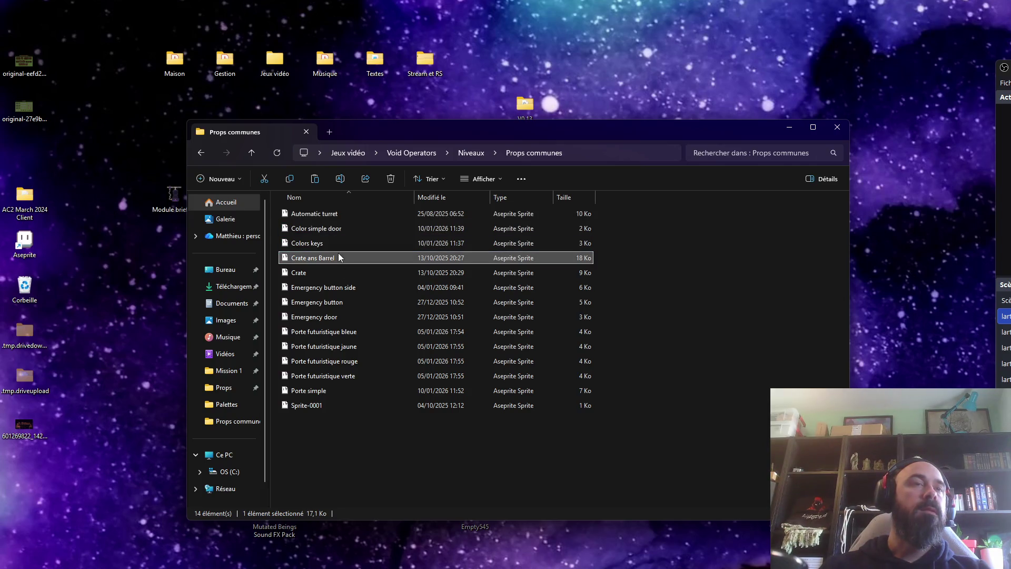
left_click(345, 288)
left_click(345, 301)
left_click(343, 319)
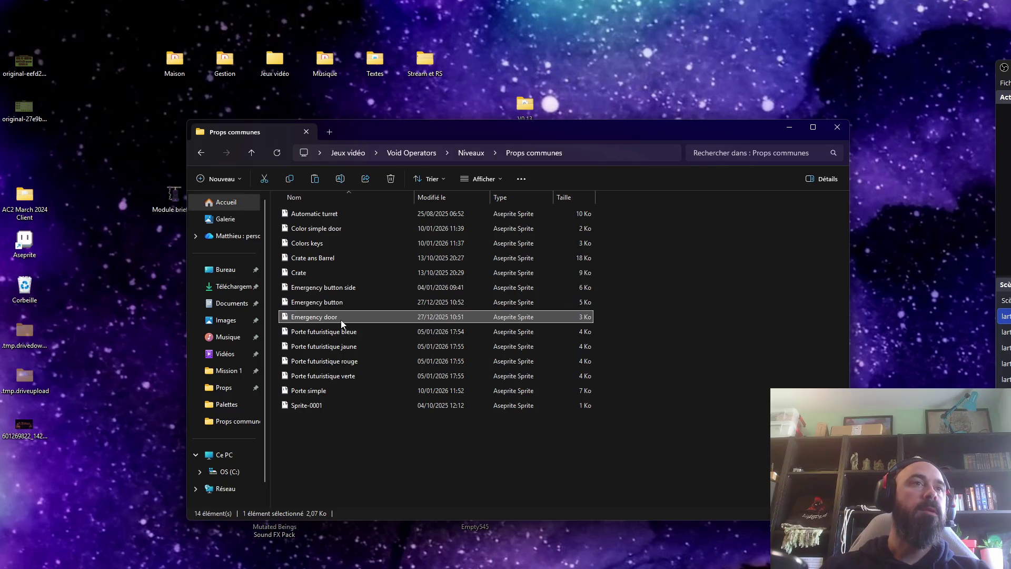
left_click(354, 332)
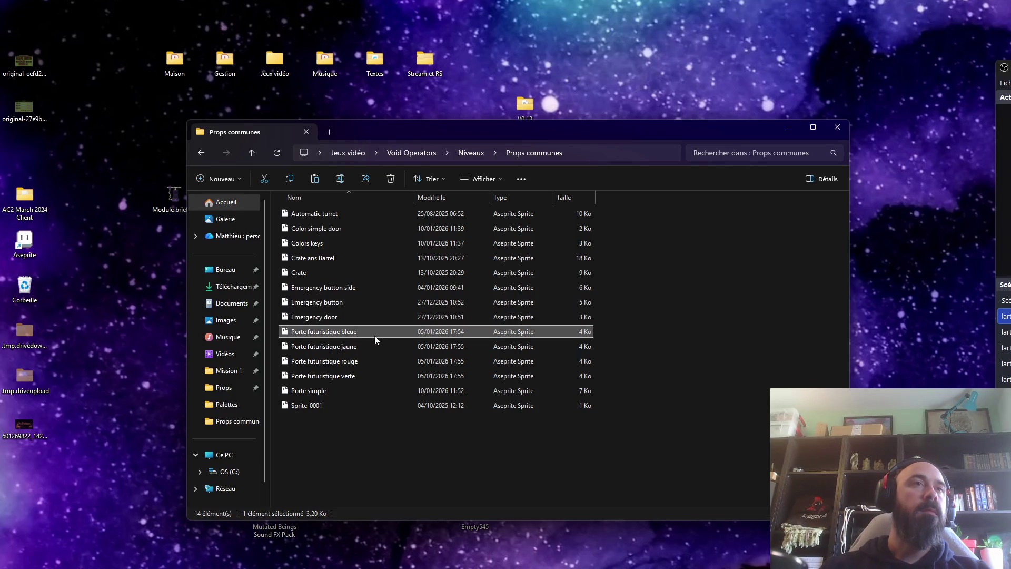
key("Down")
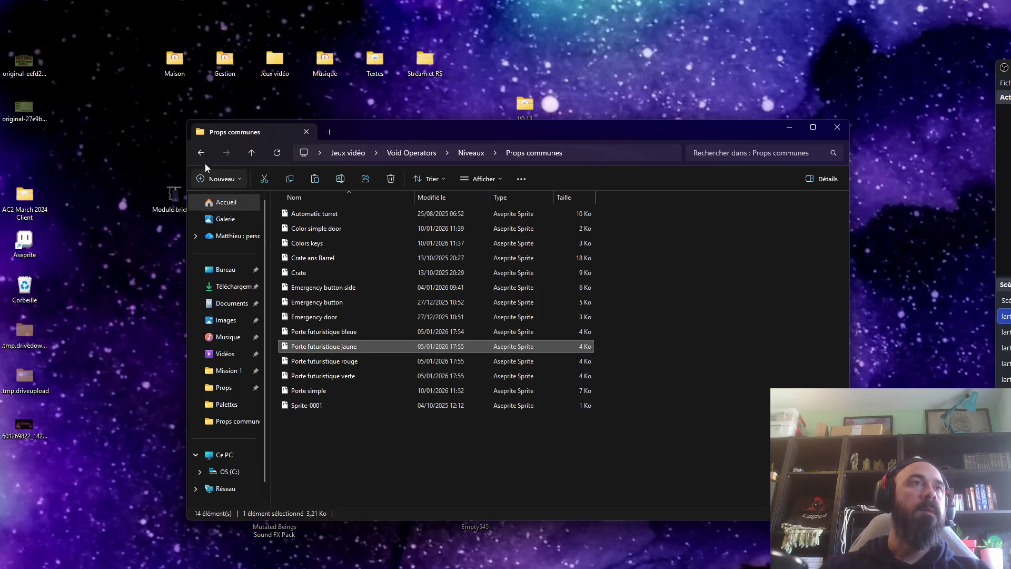
Step: Go back to Niveaux, open Mission 1 and select the Corpse and Stepladder files
left_click(201, 153)
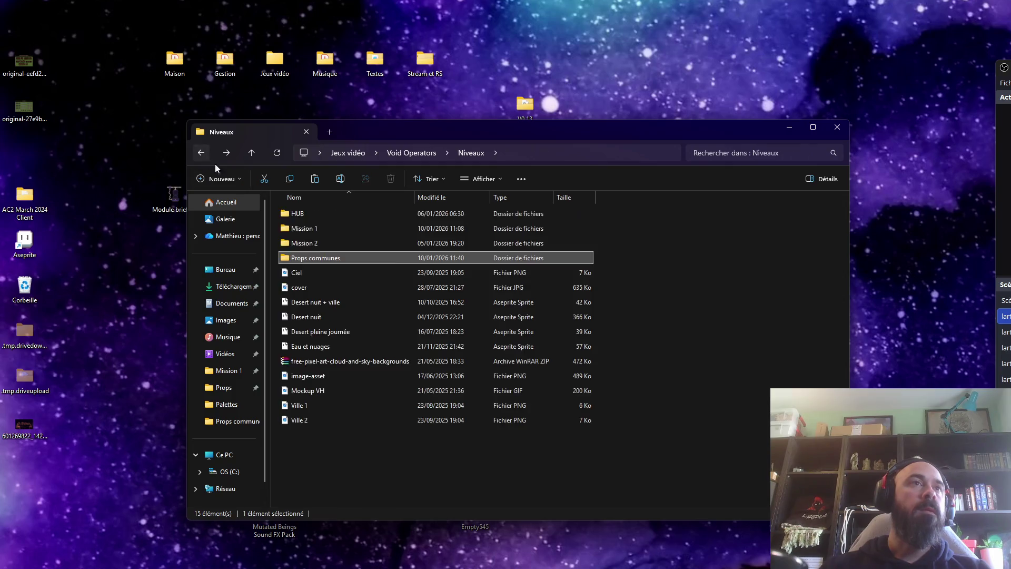
left_click(339, 302)
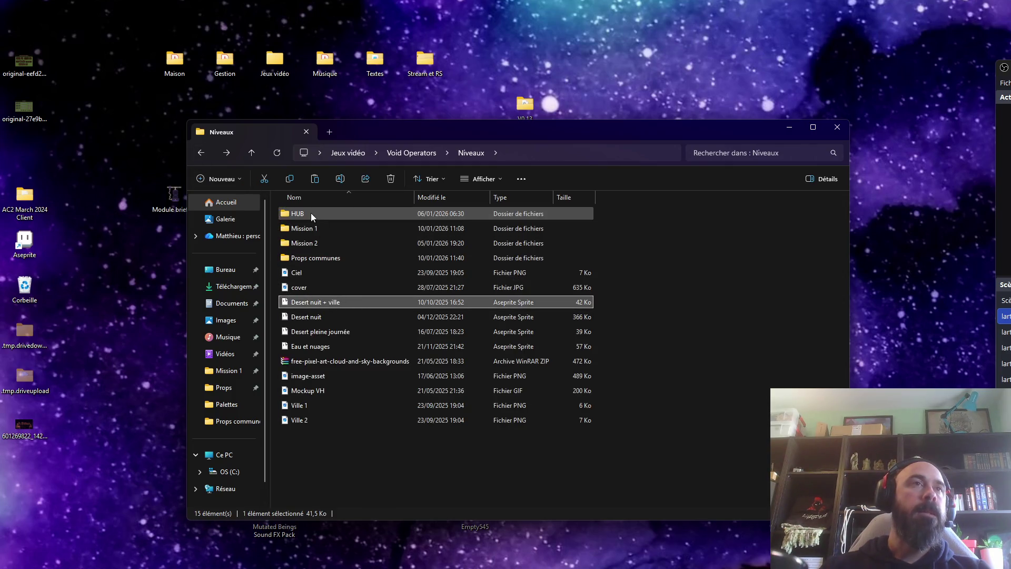
double_click(315, 228)
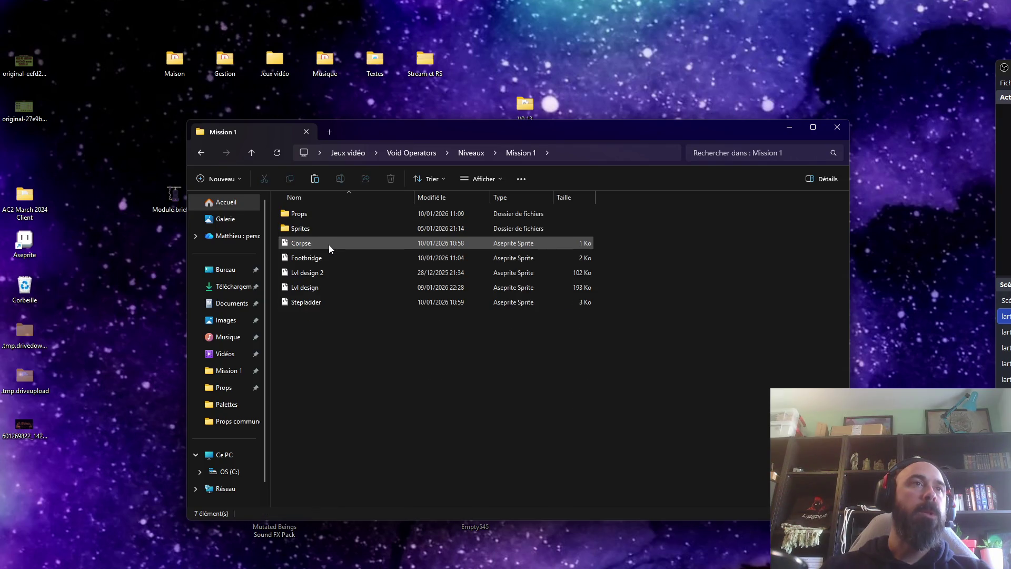
mouse_move(323, 338)
left_mouse_down()
mouse_move(377, 281)
mouse_move(328, 246)
left_mouse_up()
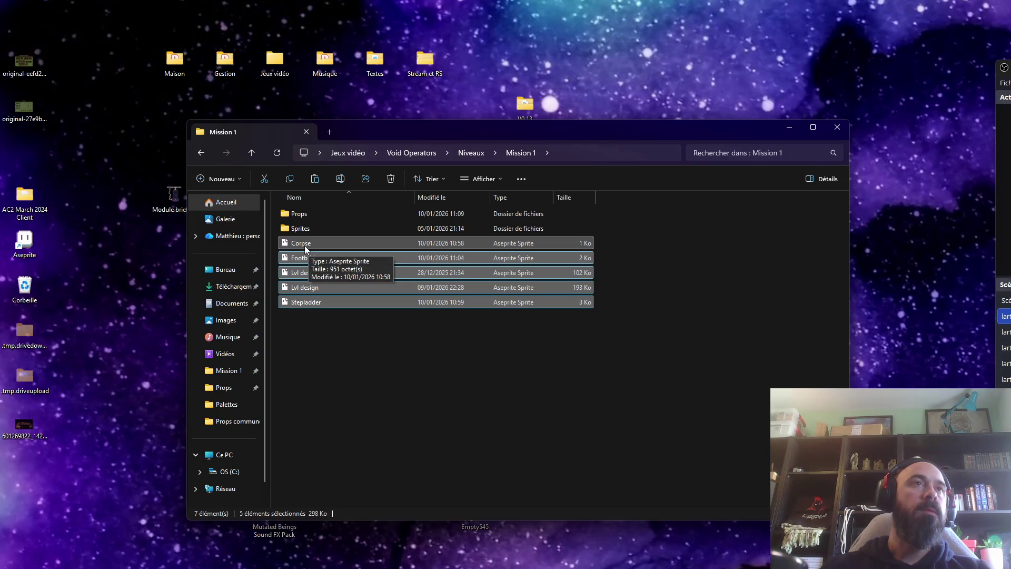
left_click(313, 272)
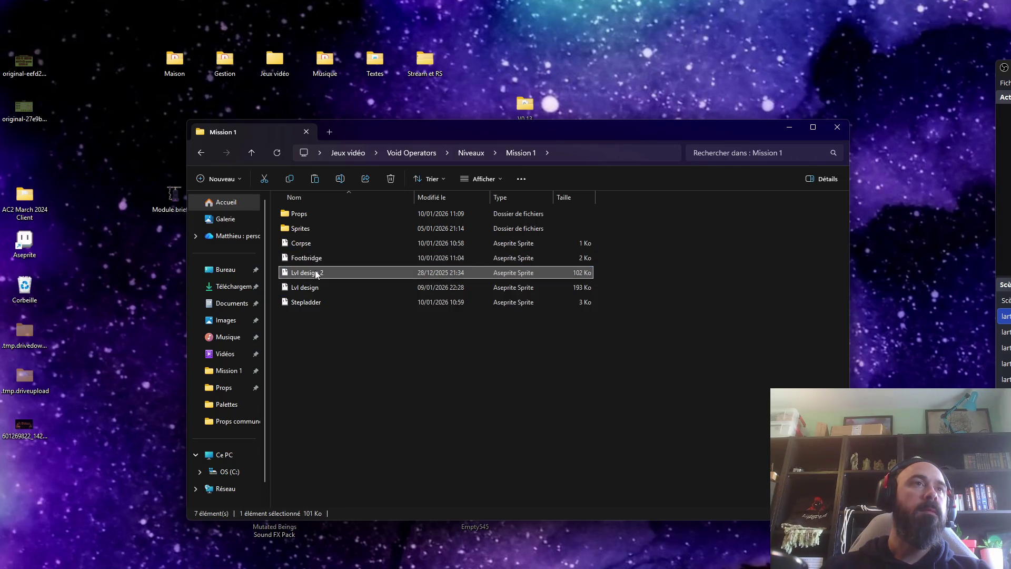
left_click(311, 244)
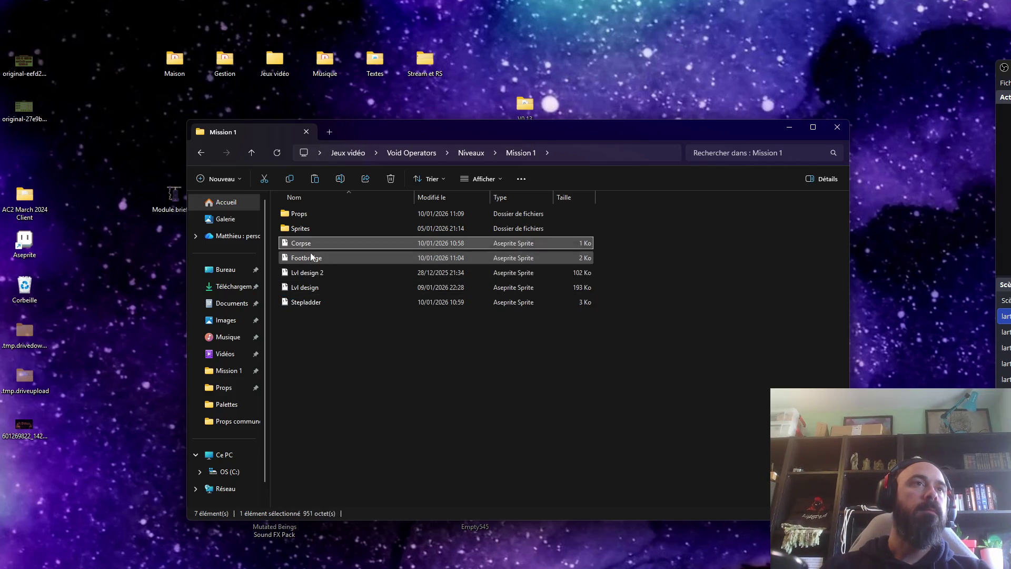
left_click(304, 303, "ctrl")
Step: Drag Corpse, Footbridge and Stepladder into Props, then open Sprites › Anime Passage secret
left_click_drag(311, 248, 309, 216)
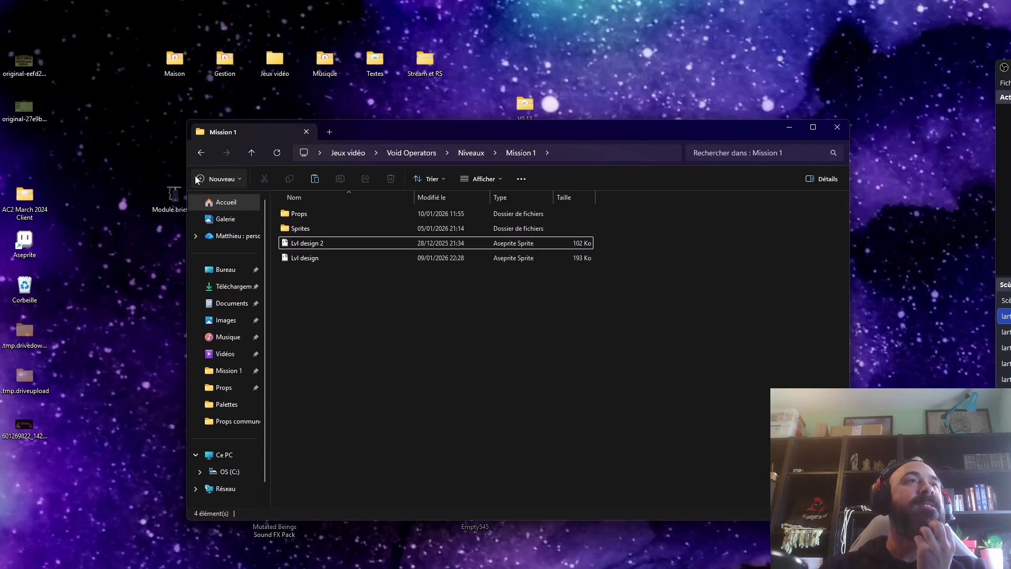
left_click(317, 241, "shift")
double_click(308, 228)
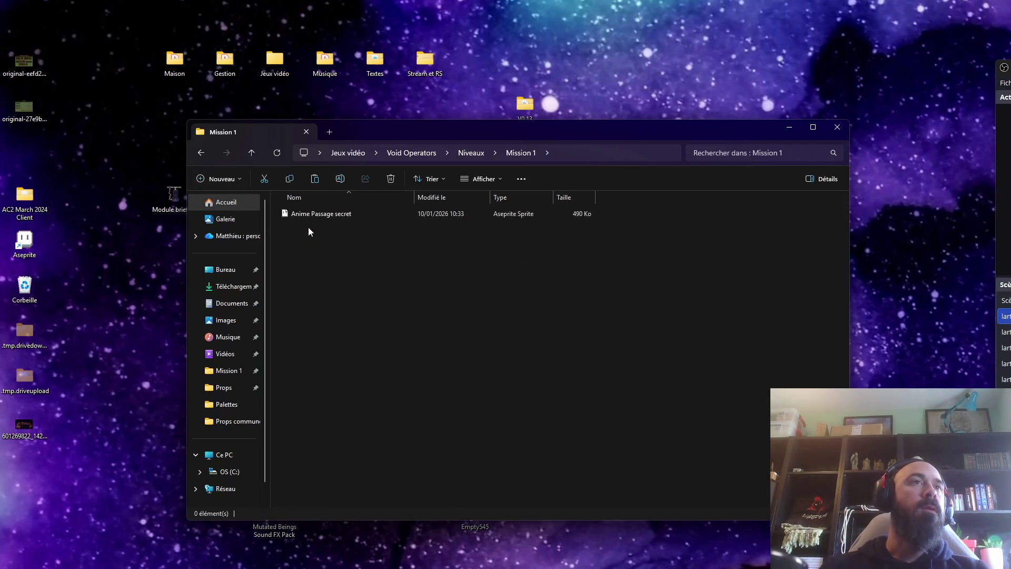
left_click(321, 214)
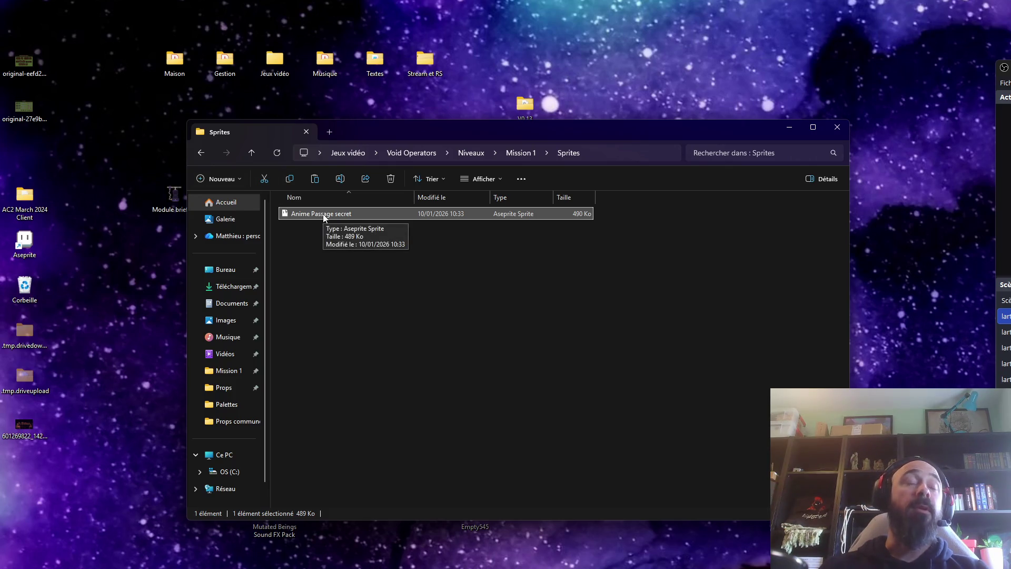
mouse_move(412, 131)
left_mouse_down()
mouse_move(342, 103)
mouse_move(438, 118)
mouse_move(434, 106)
left_mouse_up()
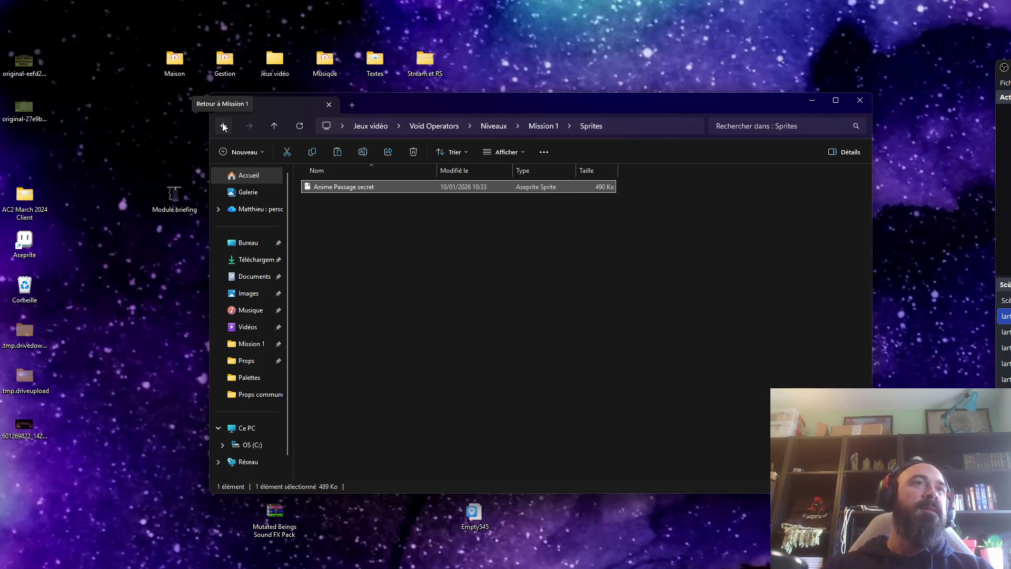
double_click(337, 189)
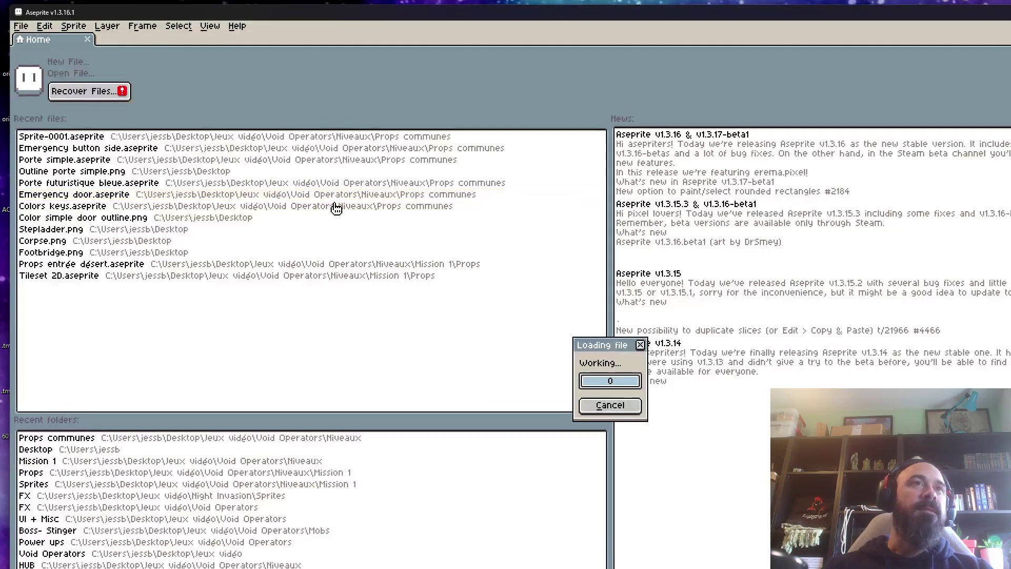
Step: Zoom around the Anime Passage secret sprite and maximize the Aseprite window
scroll(600, 357, "down", 1)
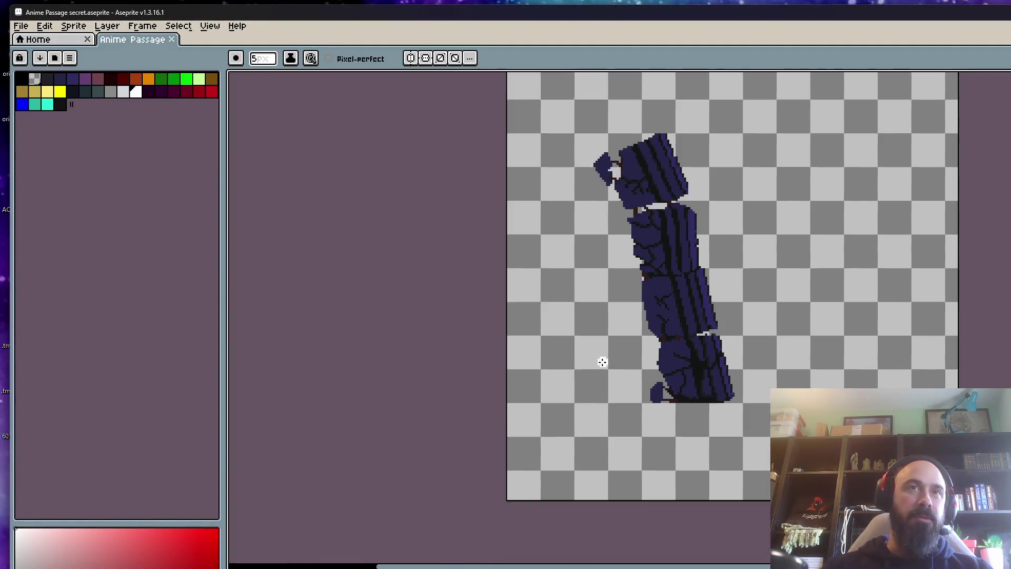
scroll(630, 244, "up", 1)
scroll(613, 421, "down", 1)
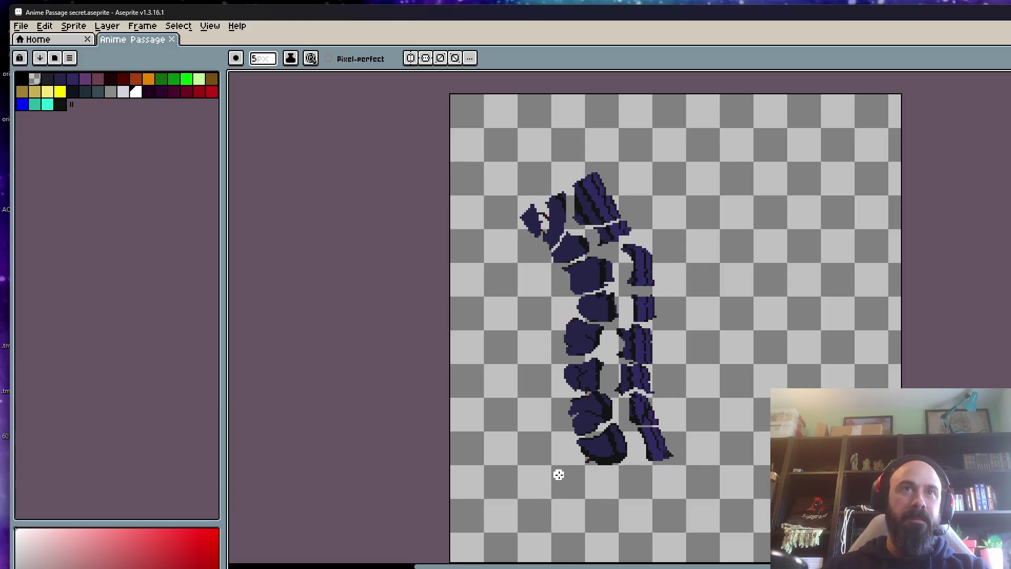
scroll(646, 298, "up", 1)
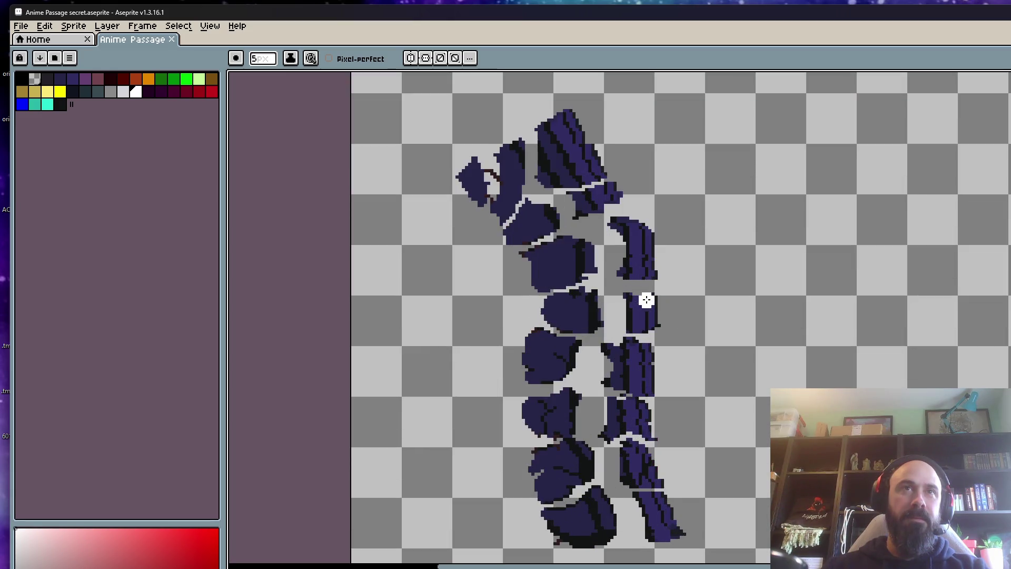
scroll(640, 347, "up", 2)
scroll(640, 348, "down", 3)
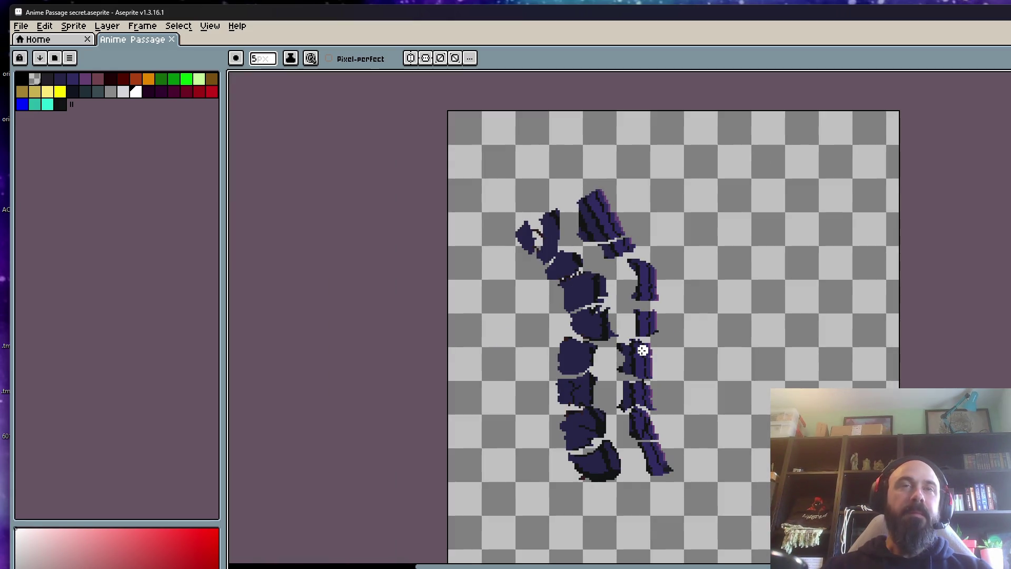
scroll(604, 245, "up", 1)
scroll(603, 244, "down", 1)
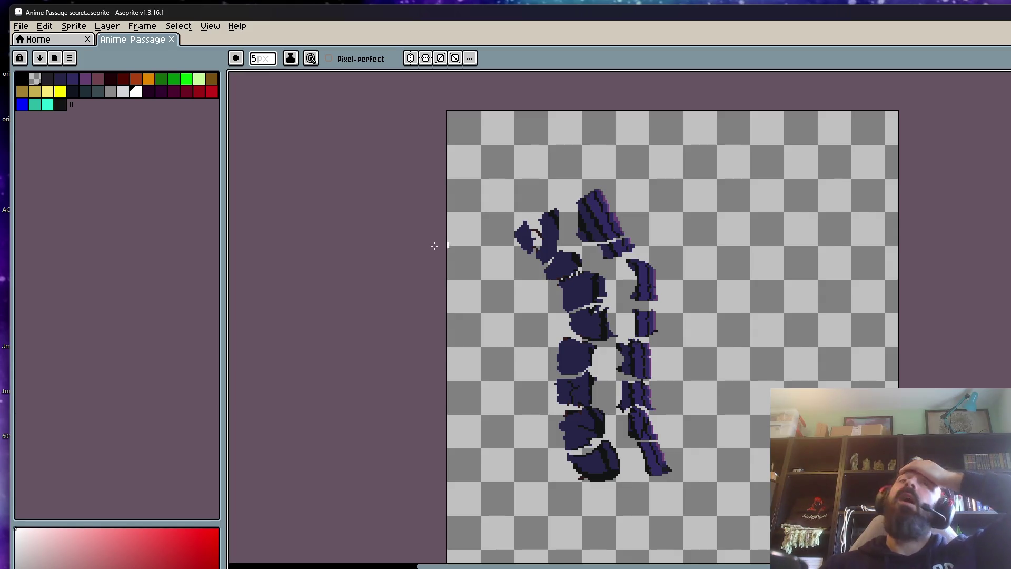
scroll(646, 219, "up", 1)
scroll(622, 242, "down", 1)
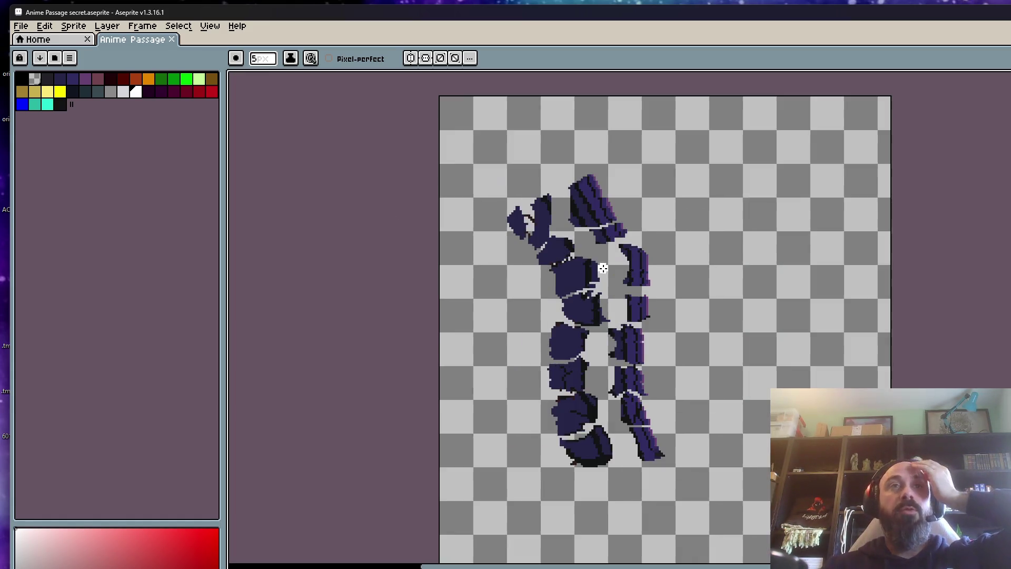
scroll(602, 266, "up", 1)
scroll(600, 263, "down", 1)
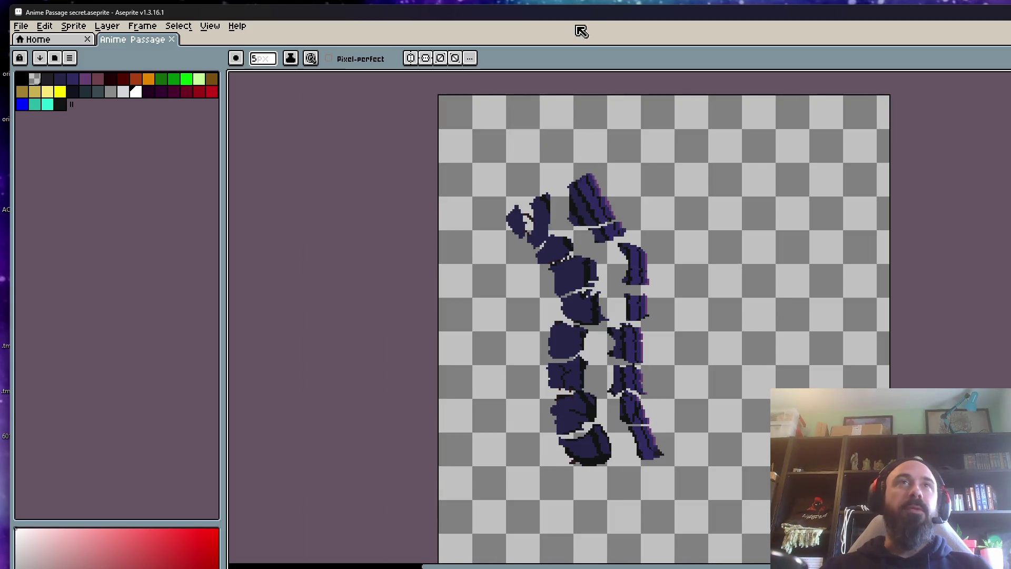
double_click(564, 13)
Step: Play the Anime Passage animation, then minimize Aseprite back to the Sprites folder
scroll(622, 235, "up", 1)
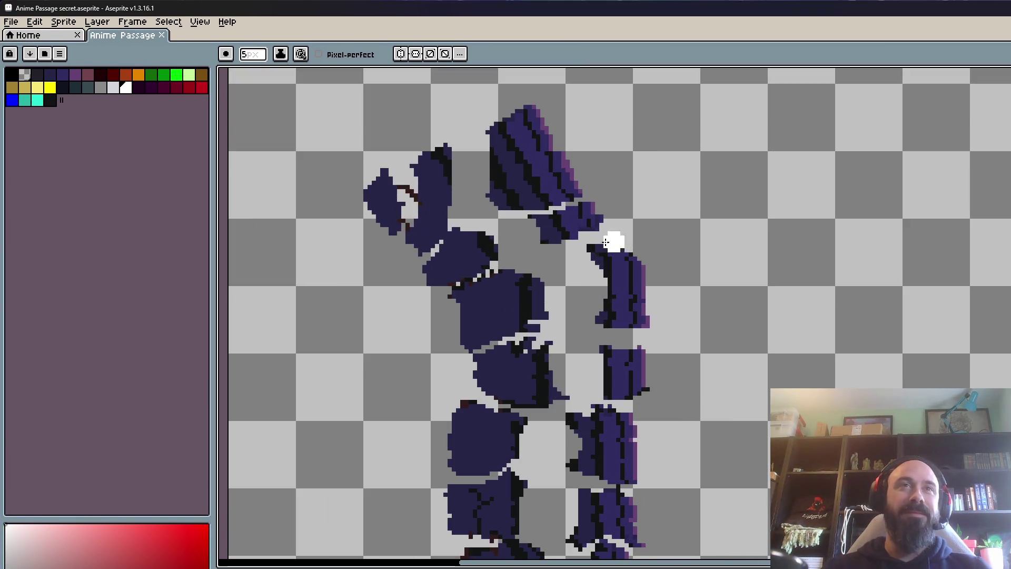
scroll(570, 245, "down", 1)
key("Return")
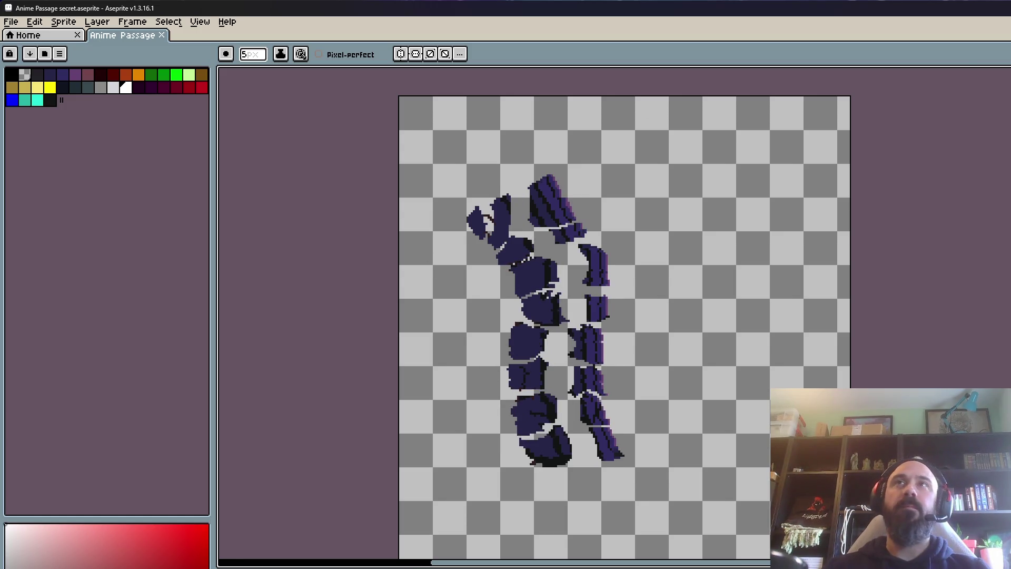
key("super+Down")
key("super+Down")
left_click_drag(621, 91, 620, 88)
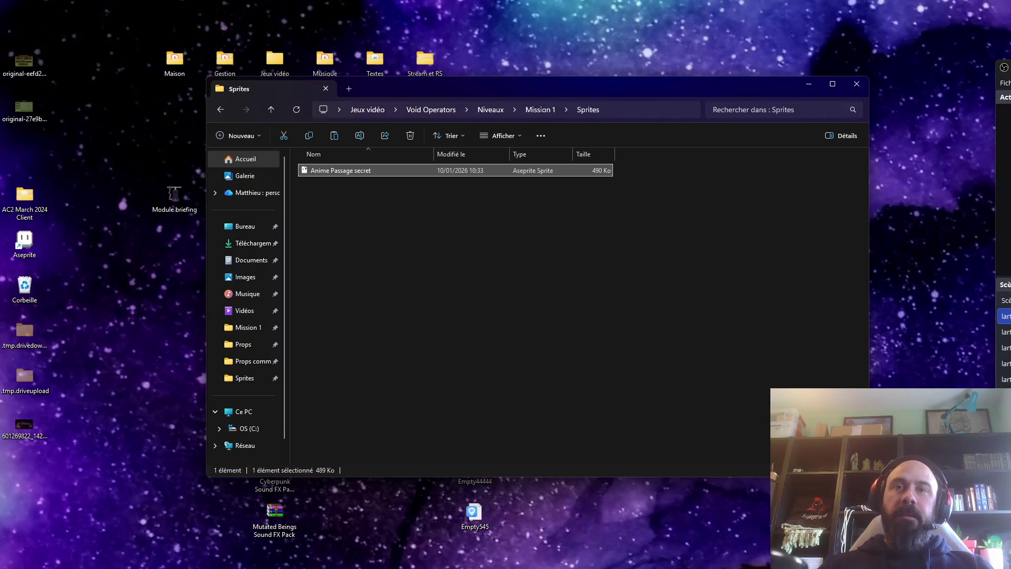
Step: Open the Mission 1 Lvl design file in Aseprite and zoom into it
left_click(220, 109)
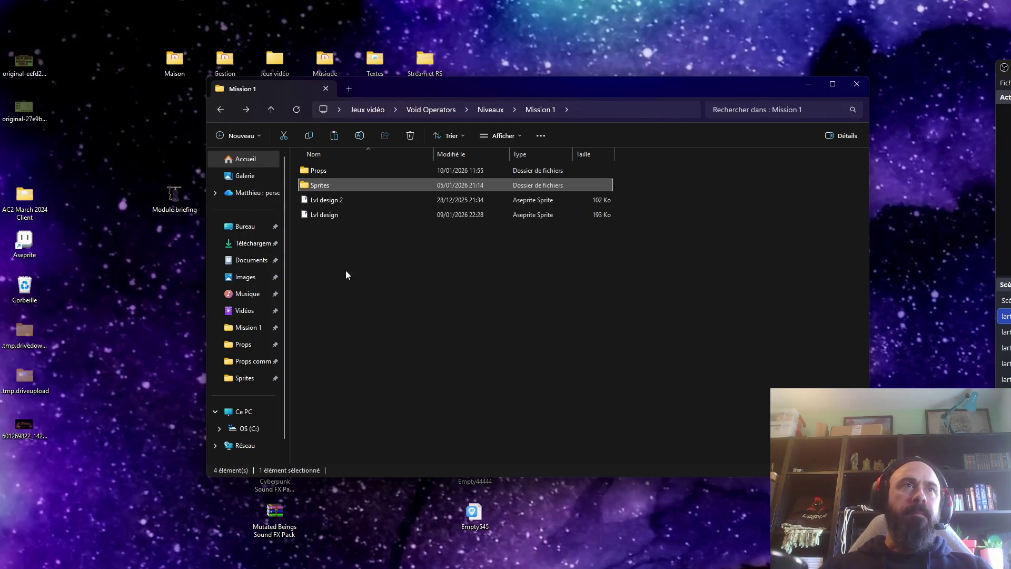
left_click(320, 217)
key("Return")
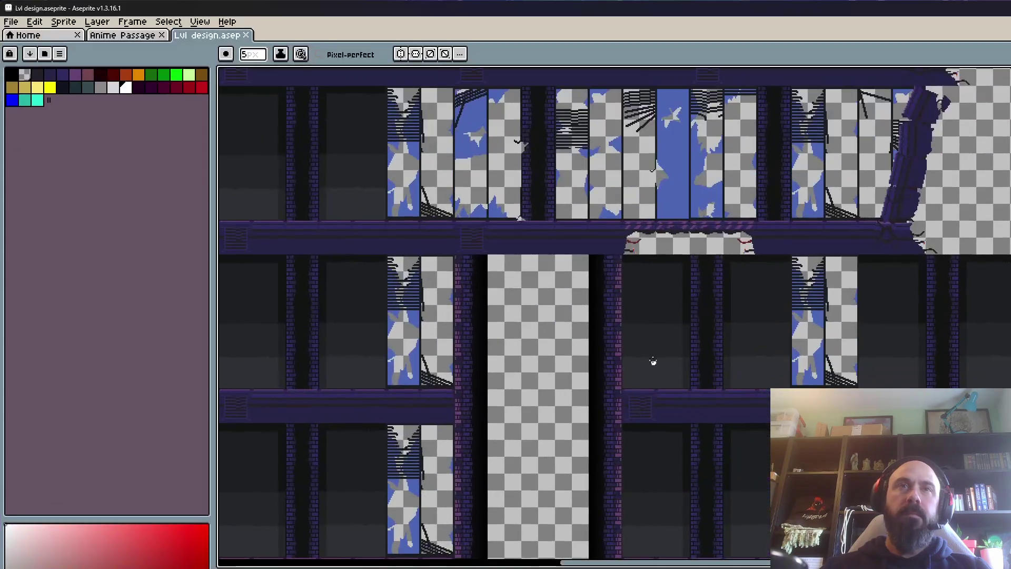
scroll(653, 363, "down", 1)
scroll(650, 356, "down", 1)
scroll(641, 357, "down", 1)
scroll(640, 358, "up", 1)
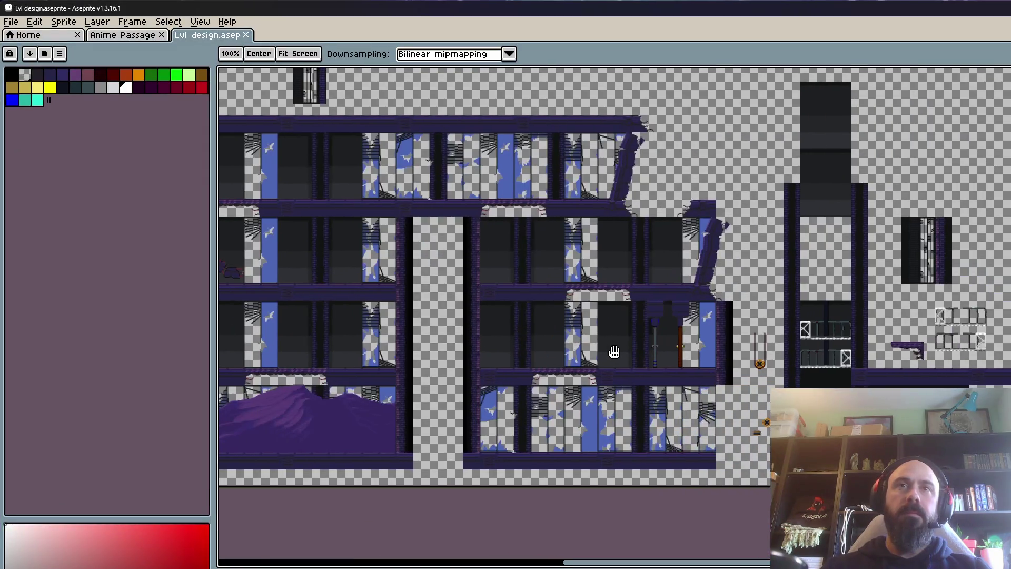
scroll(834, 380, "up", 2)
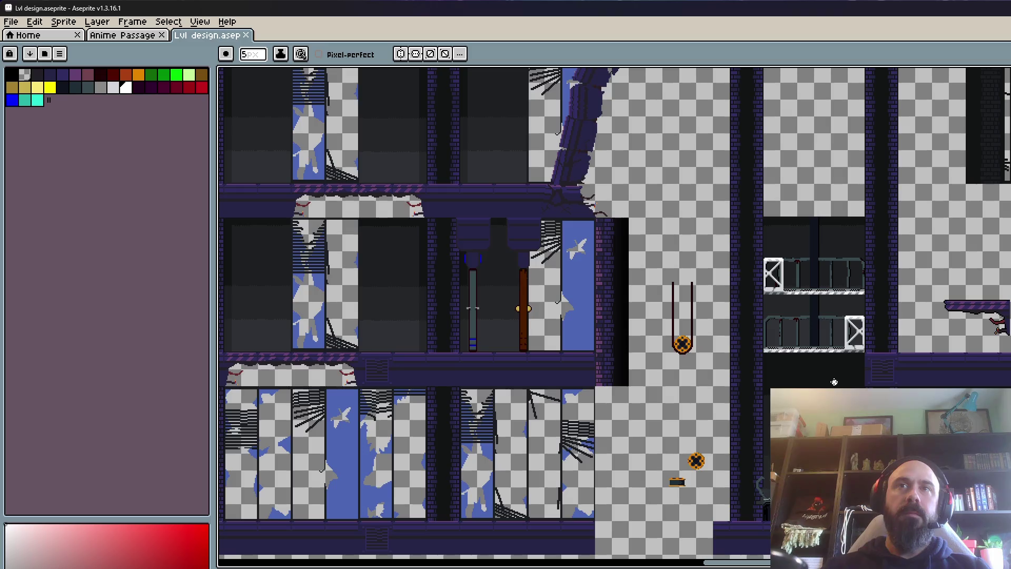
scroll(834, 381, "down", 2)
Step: Pan and zoom across the level's floors to review them, then select red from the palette
left_click_drag(550, 343, 594, 373)
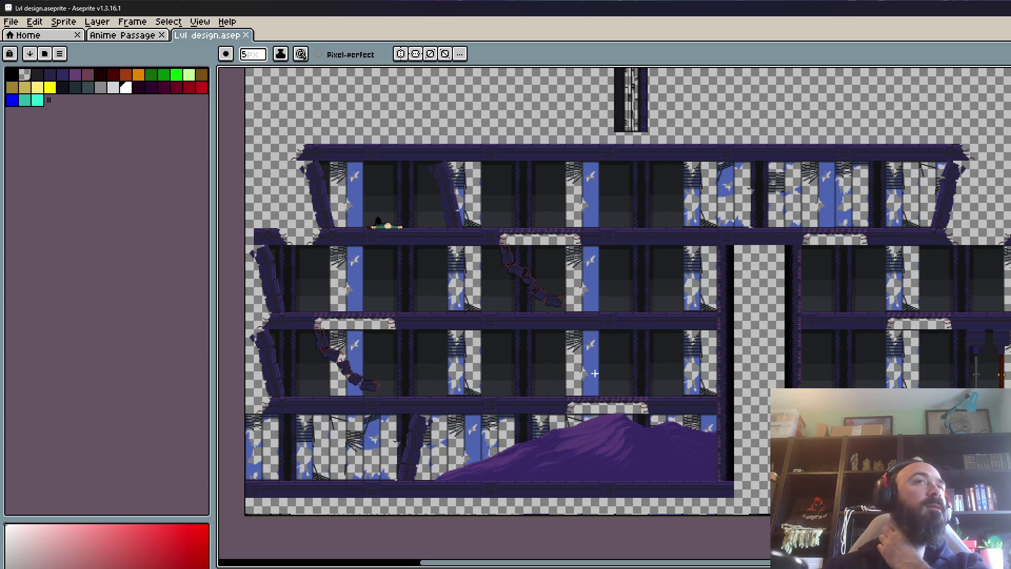
scroll(594, 373, "down", 1)
scroll(732, 310, "up", 1)
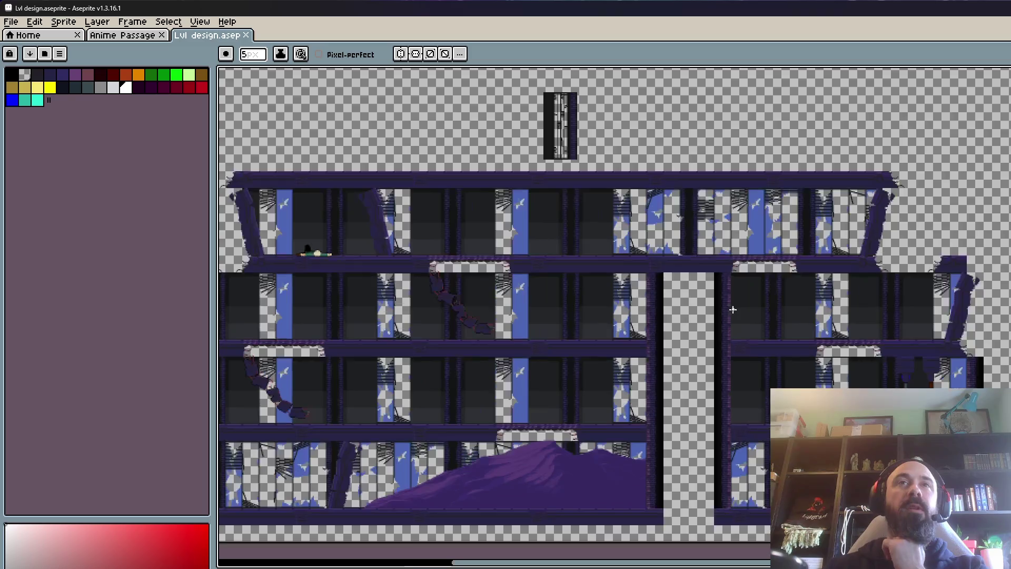
scroll(564, 401, "down", 1)
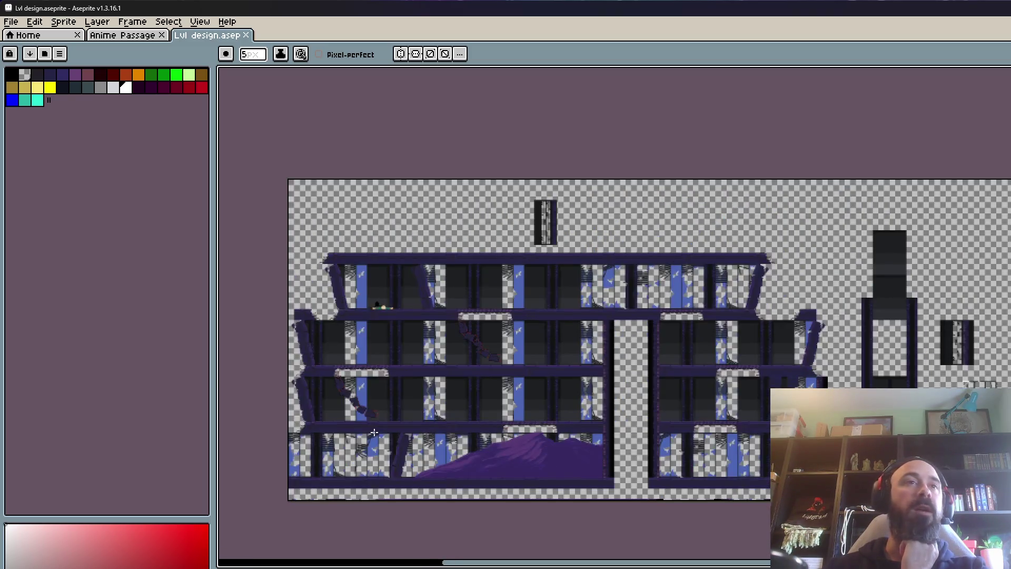
scroll(362, 426, "up", 1)
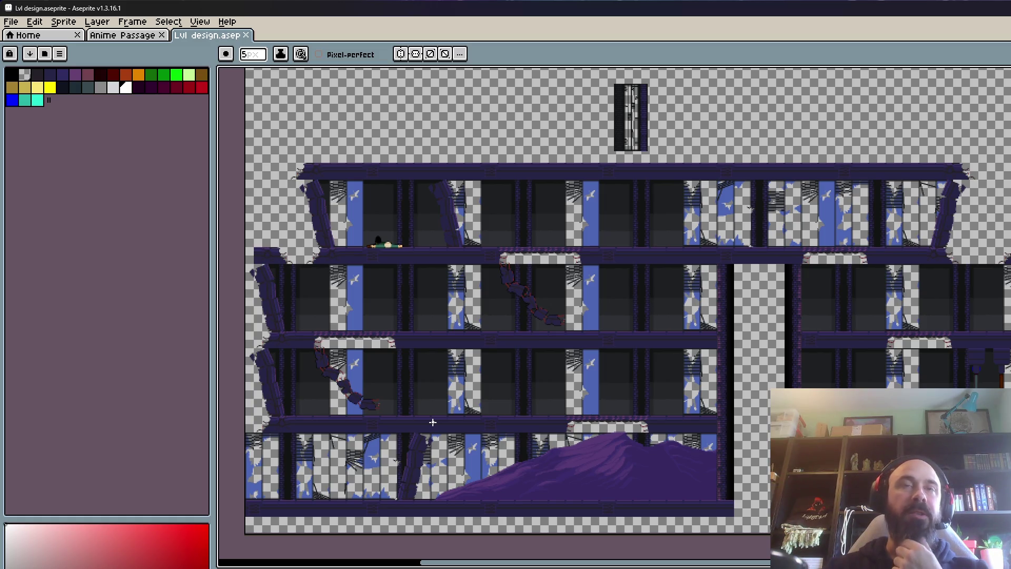
scroll(433, 422, "down", 1)
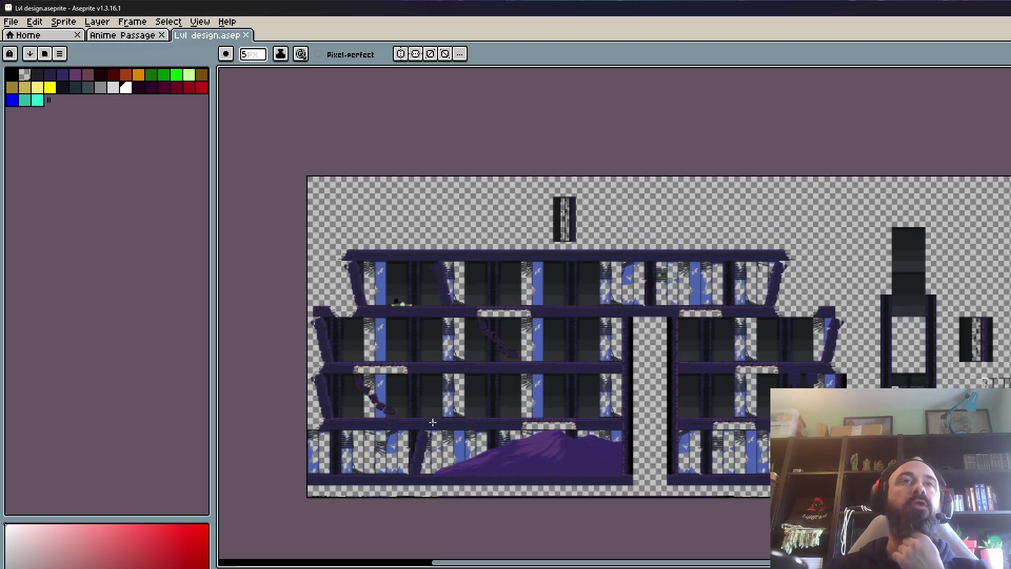
scroll(804, 400, "up", 1)
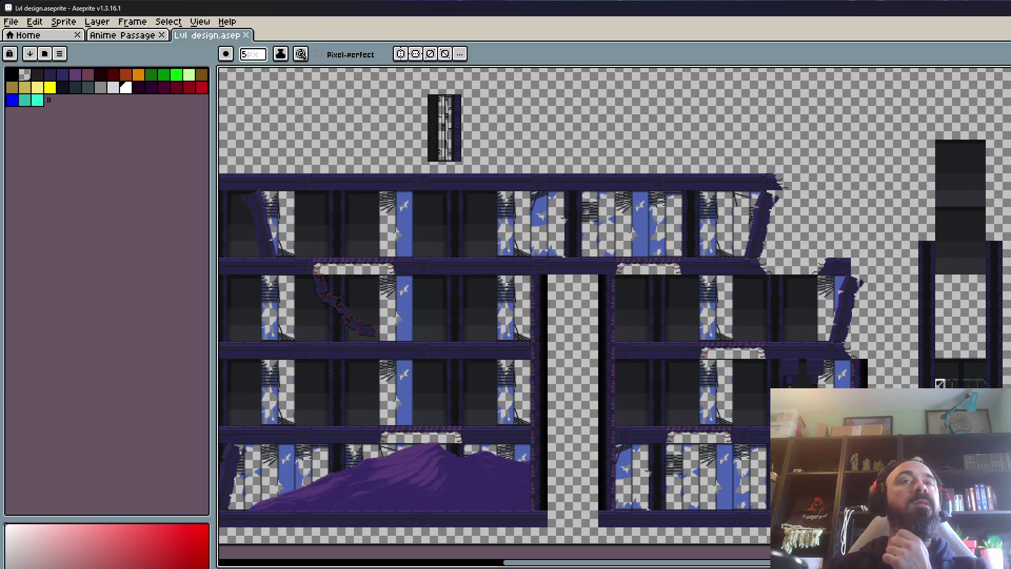
scroll(646, 365, "down", 2)
scroll(647, 364, "up", 1)
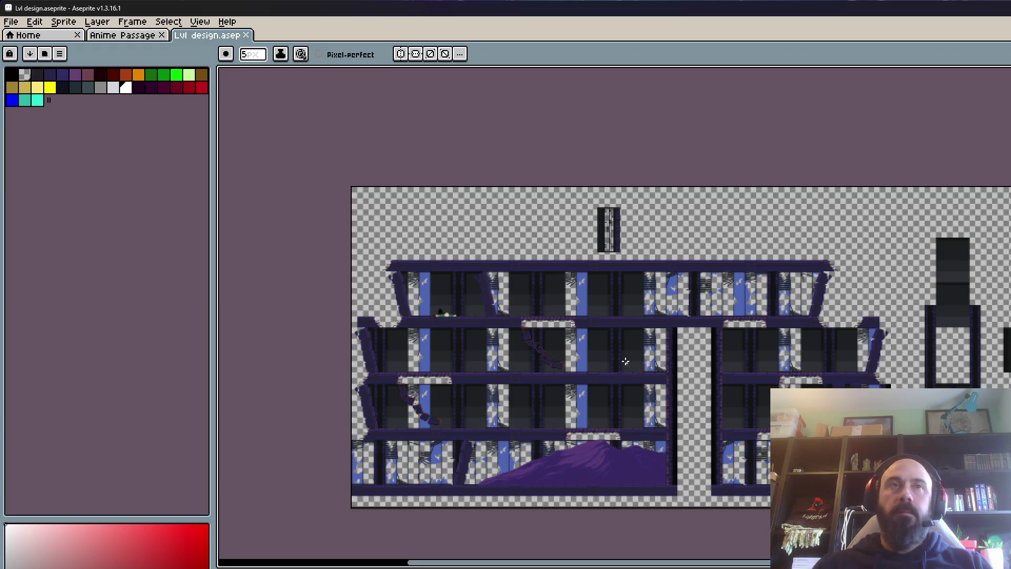
scroll(487, 364, "up", 3)
scroll(489, 364, "down", 2)
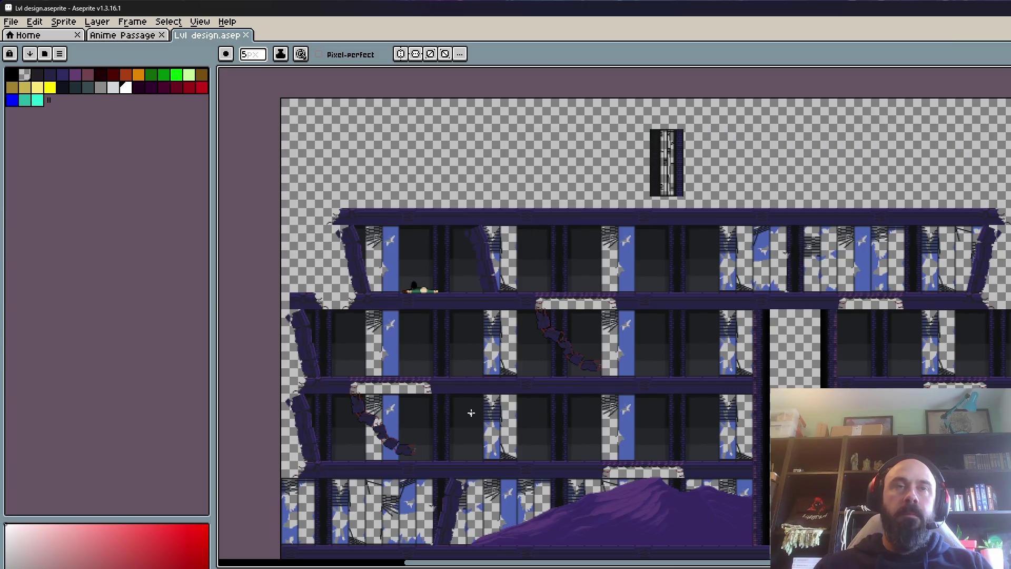
scroll(527, 470, "up", 2)
scroll(527, 469, "down", 2)
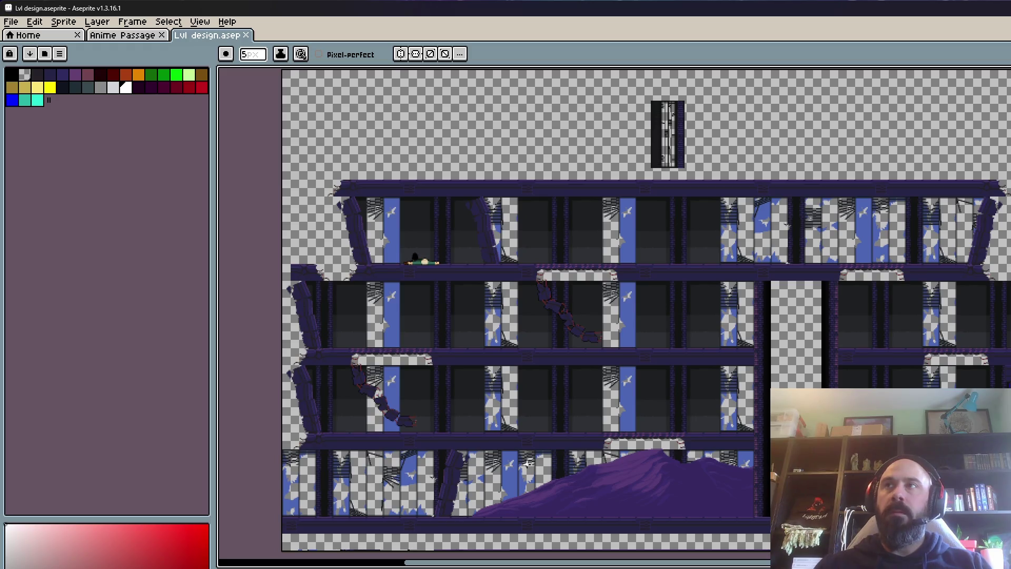
scroll(387, 399, "up", 2)
scroll(388, 400, "down", 2)
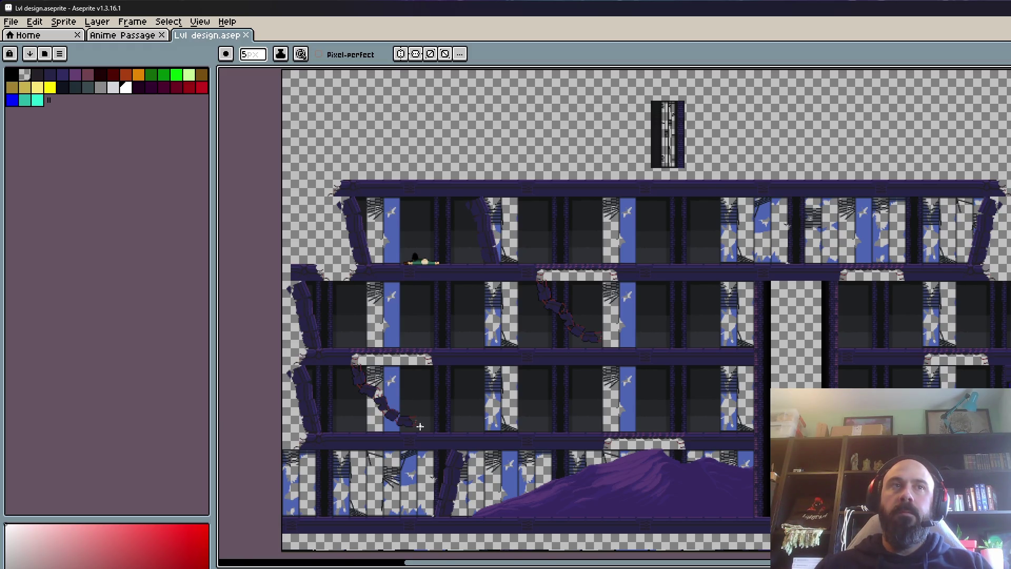
scroll(419, 426, "up", 2)
left_click(202, 87)
left_click_drag(474, 263, 523, 240)
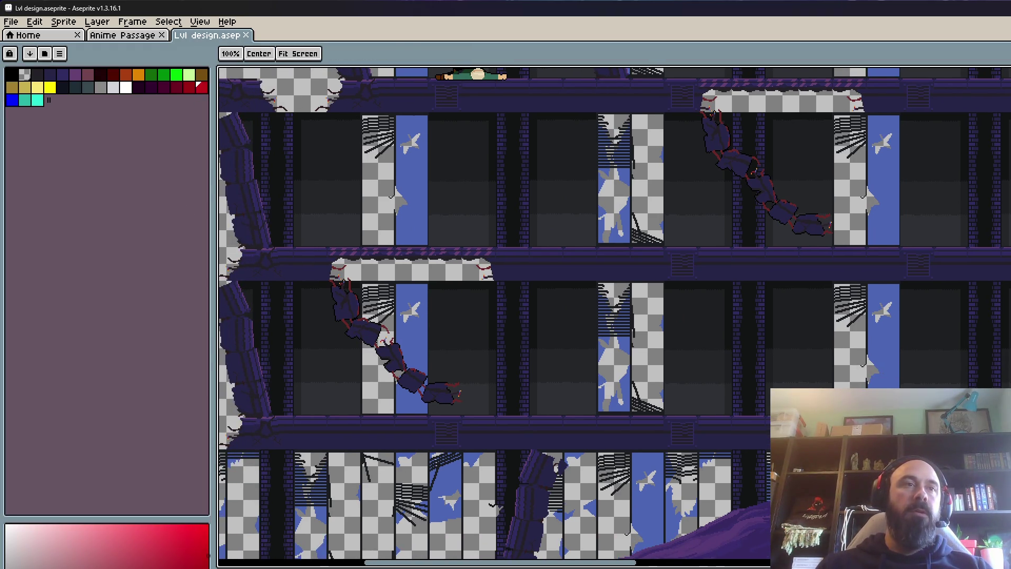
Step: Paint a vertical red bar in a middle-floor room with a 23px brush
key("b")
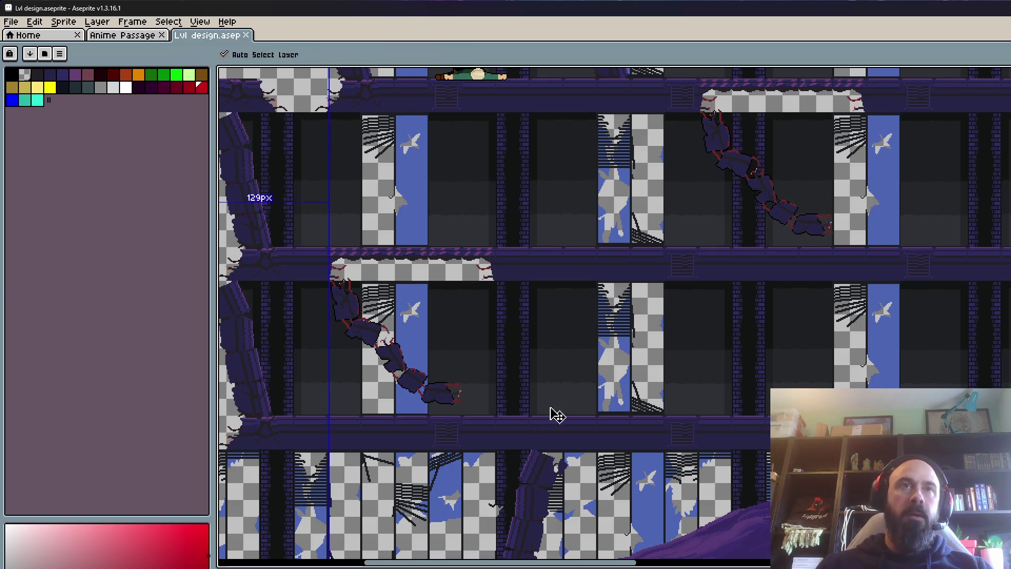
key("plus")
key("plus")
key("plus")
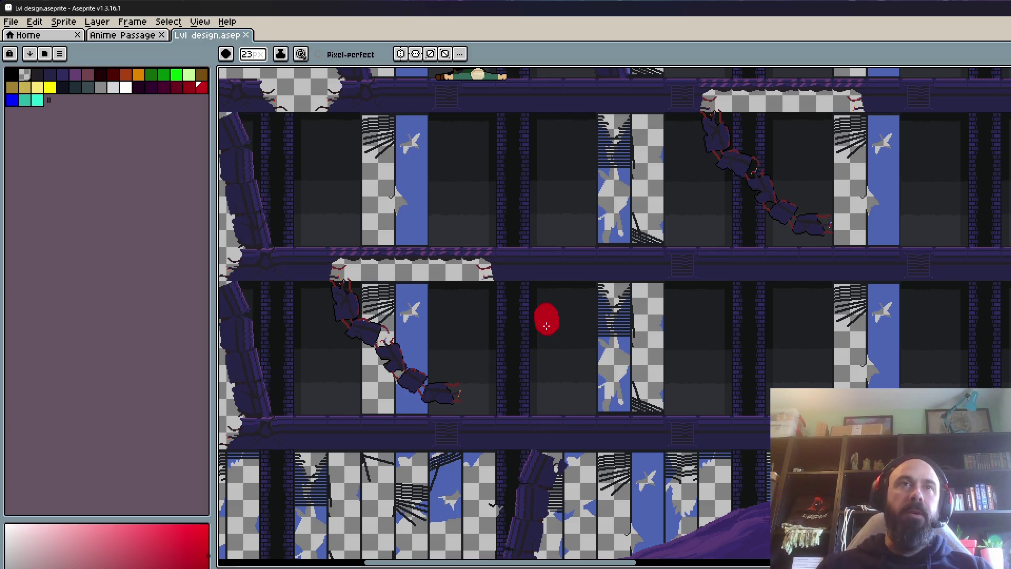
left_click_drag(546, 314, 547, 406)
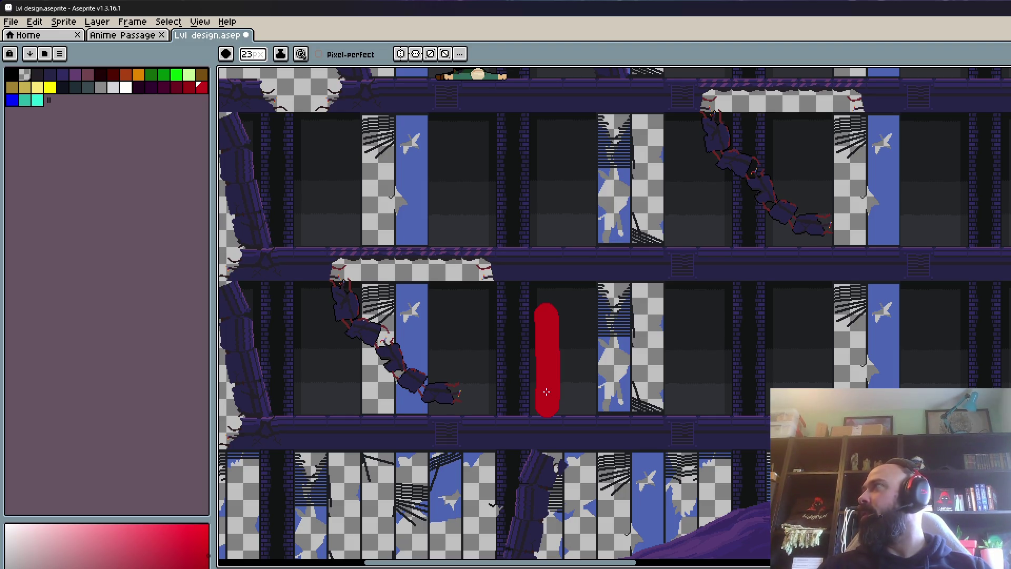
scroll(546, 391, "down", 3)
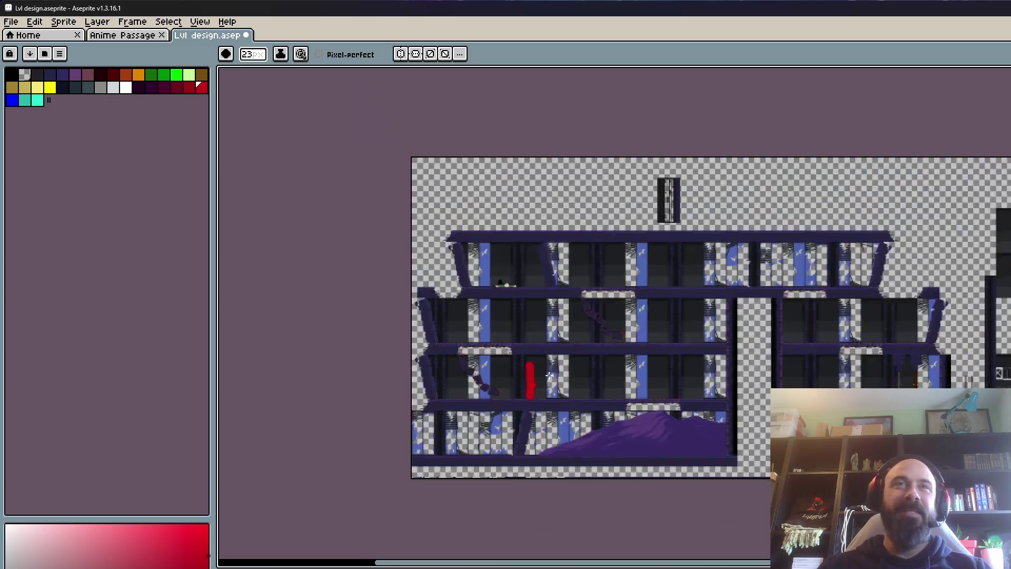
scroll(668, 307, "up", 1)
scroll(668, 307, "up", 1)
scroll(734, 287, "up", 2)
scroll(734, 287, "down", 3)
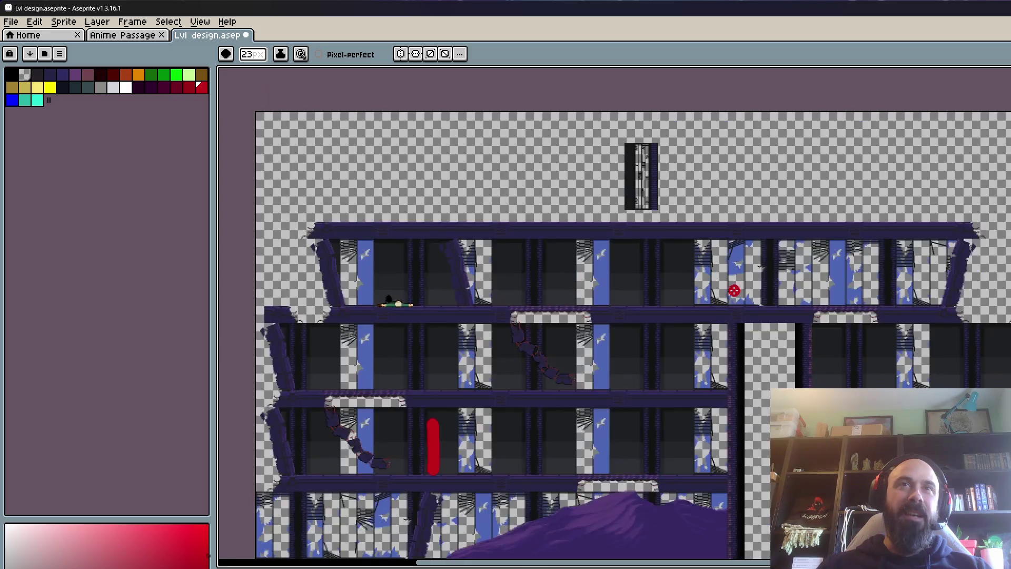
scroll(432, 422, "up", 2)
scroll(432, 422, "down", 2)
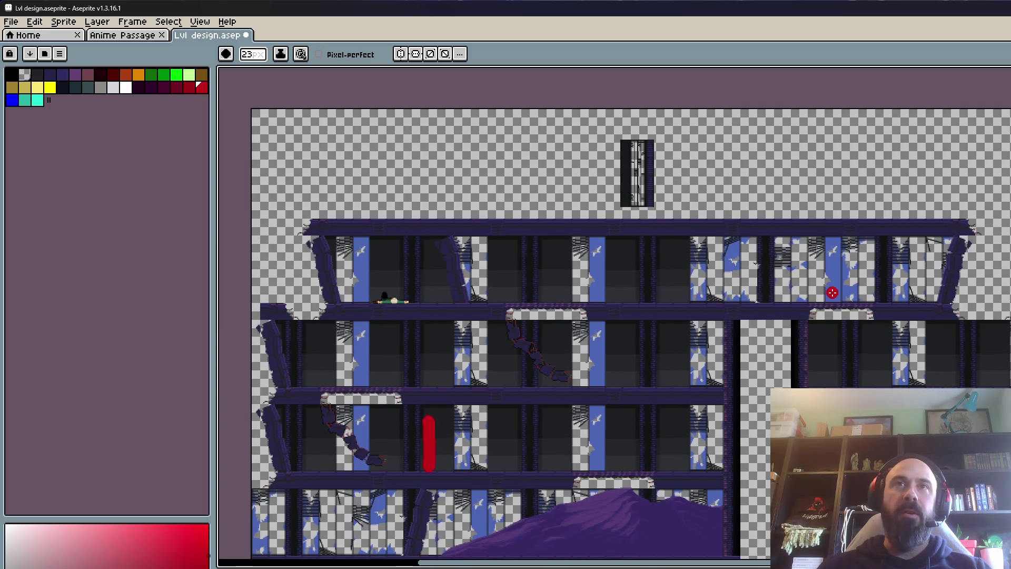
scroll(829, 291, "up", 3)
scroll(757, 270, "down", 1)
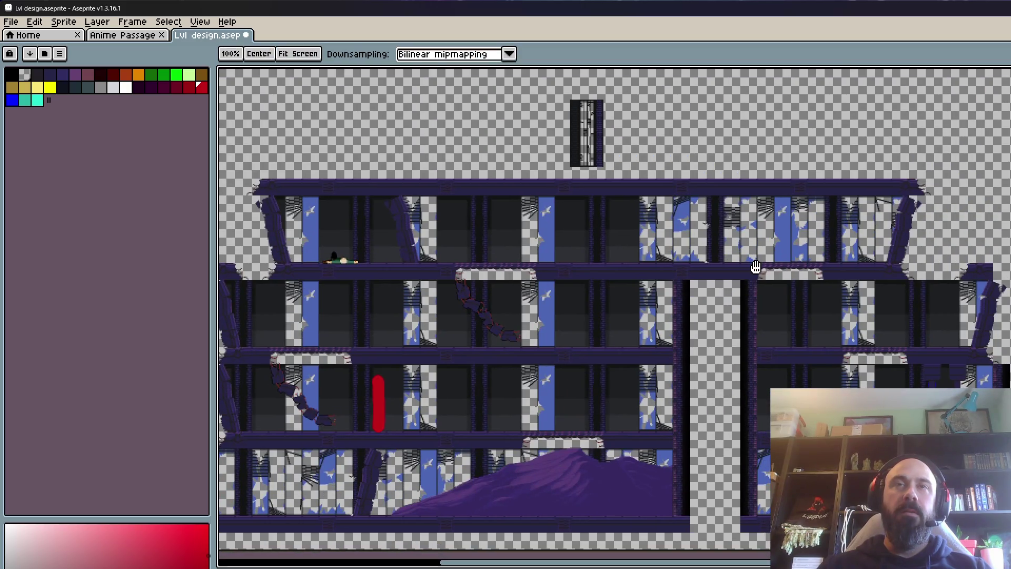
scroll(688, 251, "up", 4)
scroll(578, 272, "down", 2)
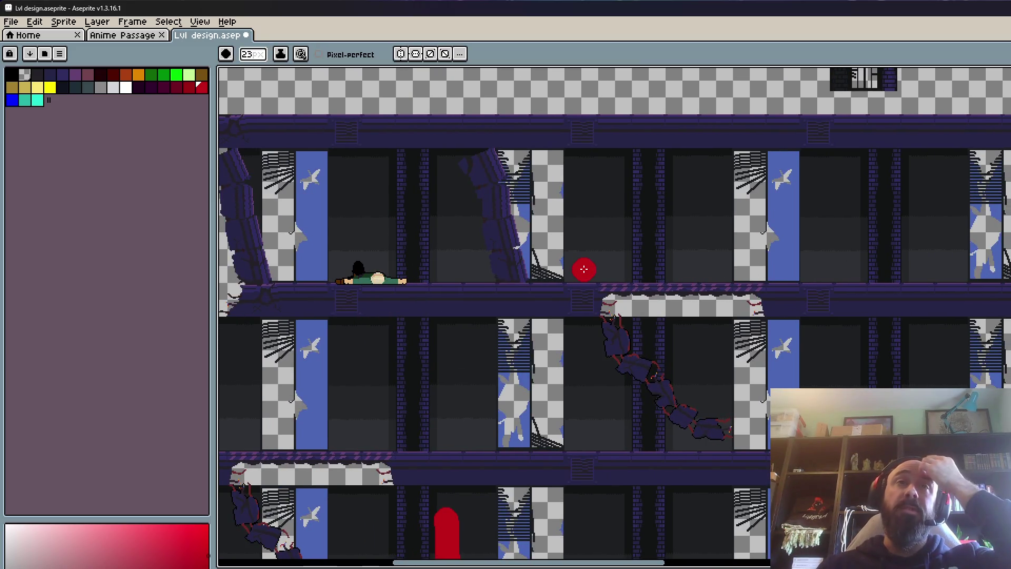
scroll(574, 270, "down", 3)
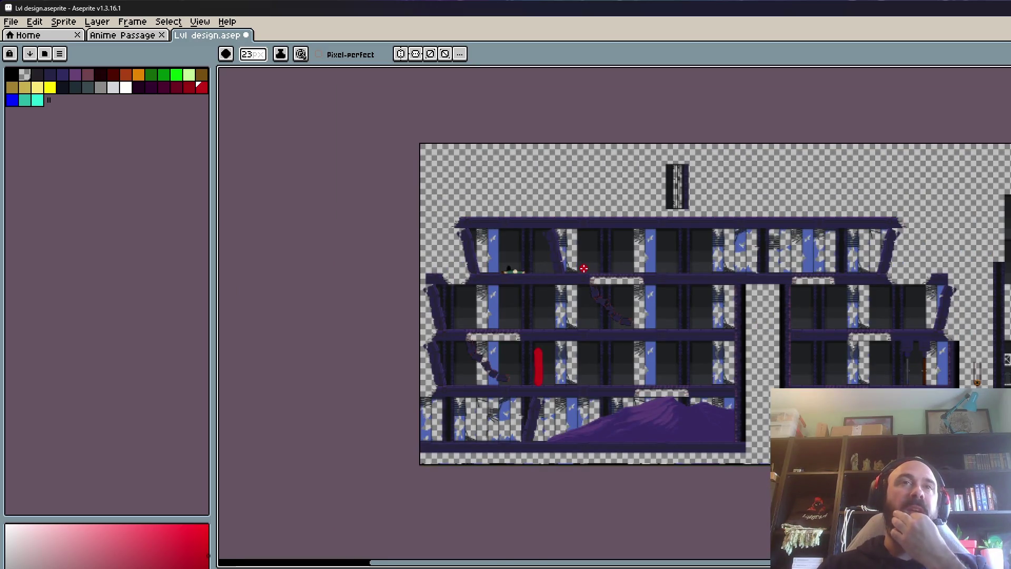
scroll(584, 268, "up", 3)
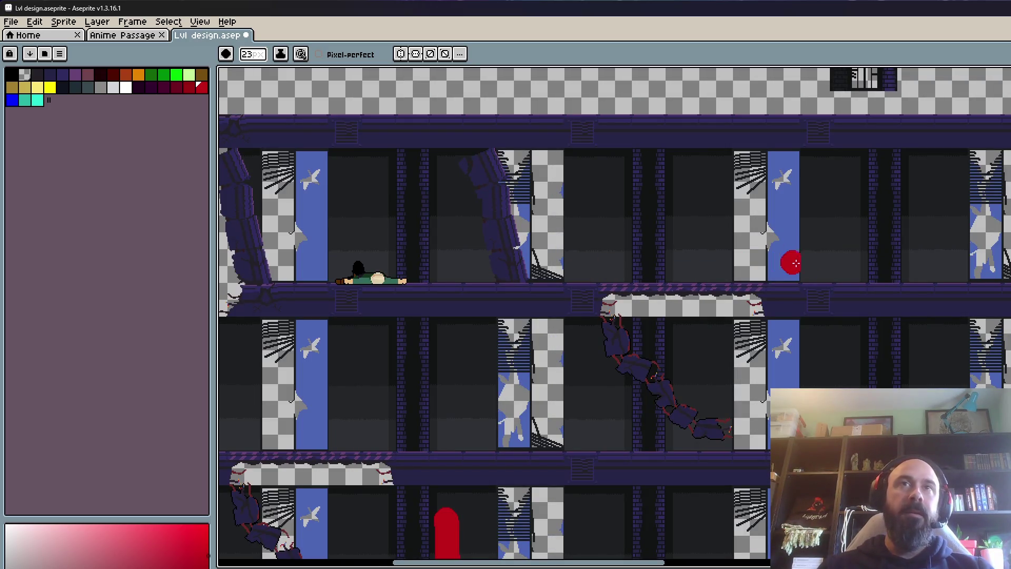
Step: Draw a trial red arrow from the red ball to the bar, then undo it
left_click_drag(966, 267, 733, 262)
scroll(751, 263, "up", 1)
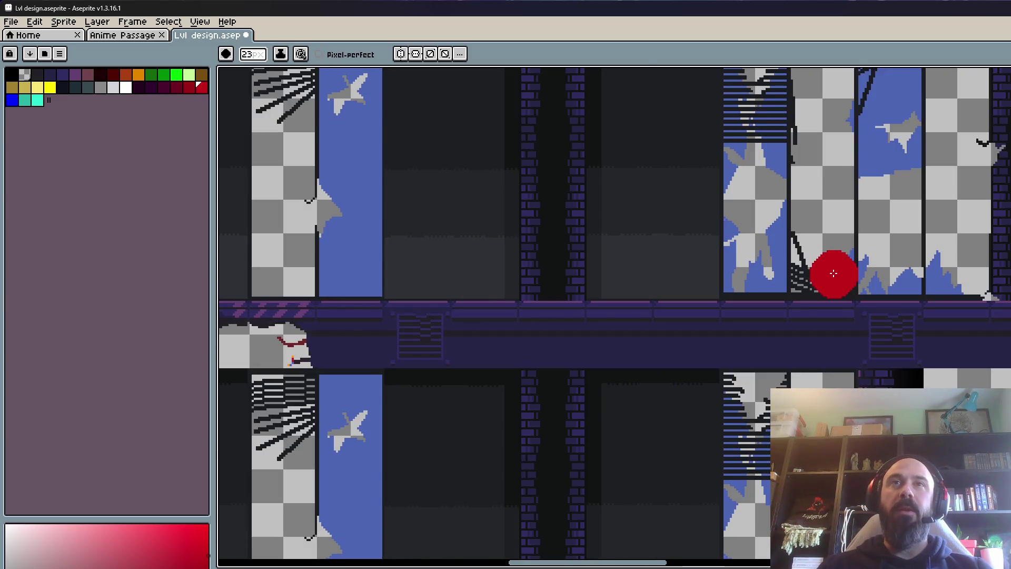
scroll(833, 272, "down", 4)
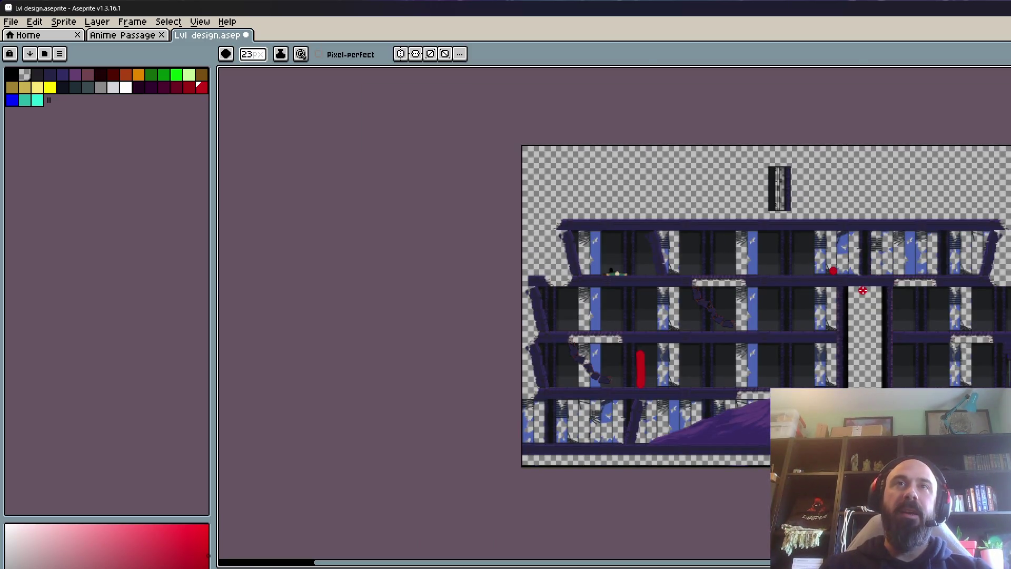
left_click_drag(811, 279, 696, 378)
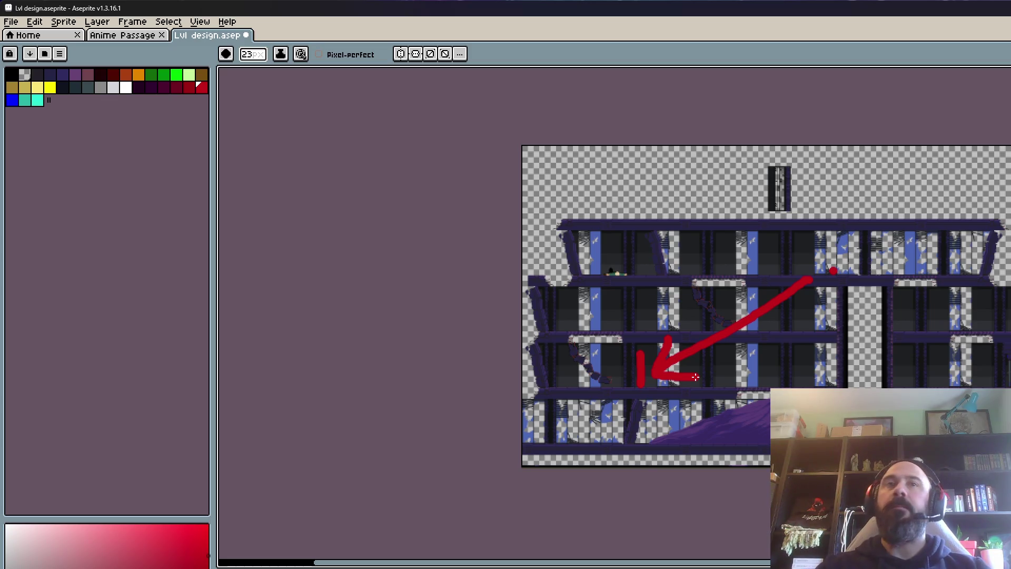
scroll(711, 359, "up", 1)
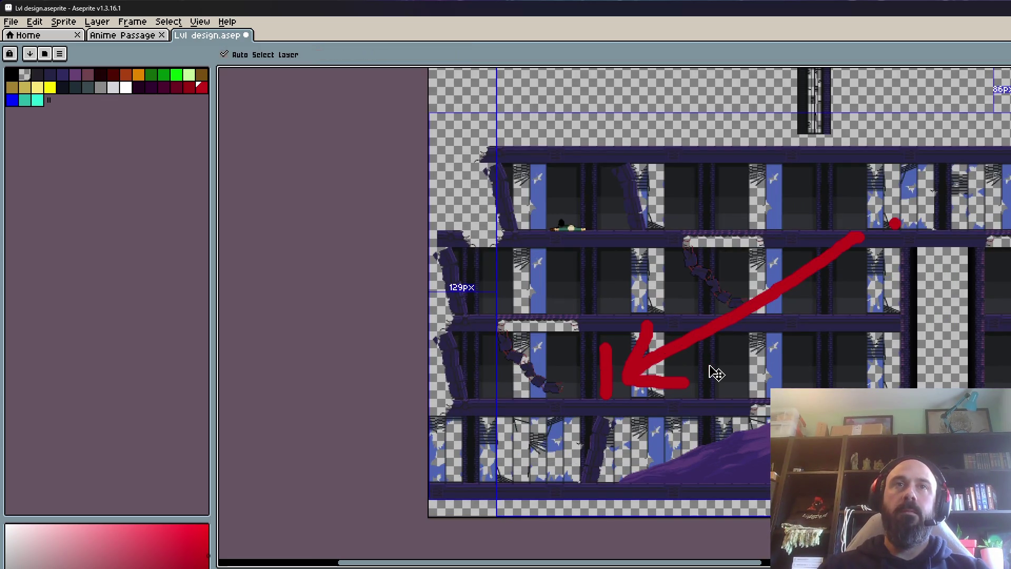
key("ctrl+z")
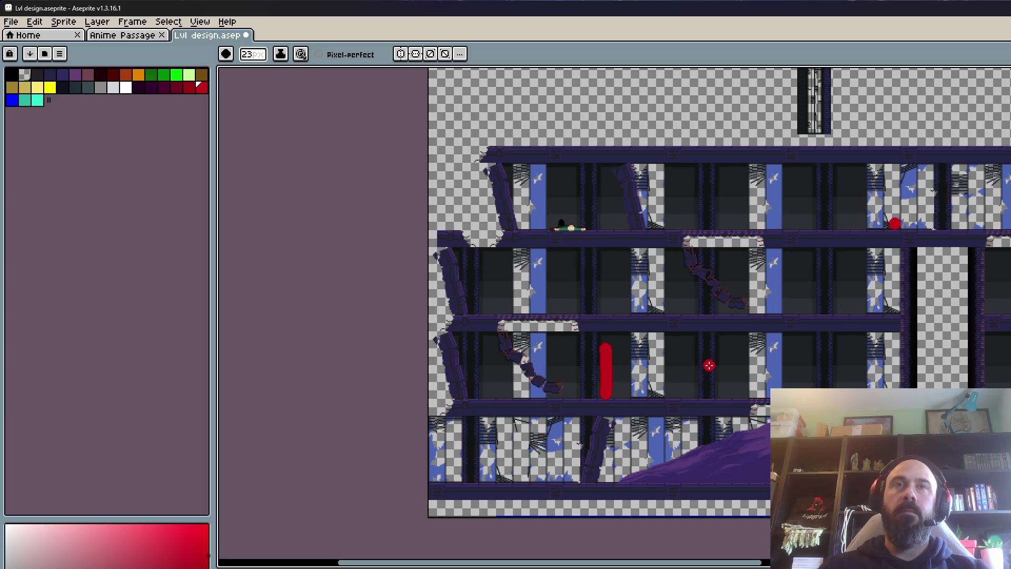
Step: Pan to the level's left side and add a vertical red stroke in a lower room
key("space")
left_click_drag(707, 363, 680, 341)
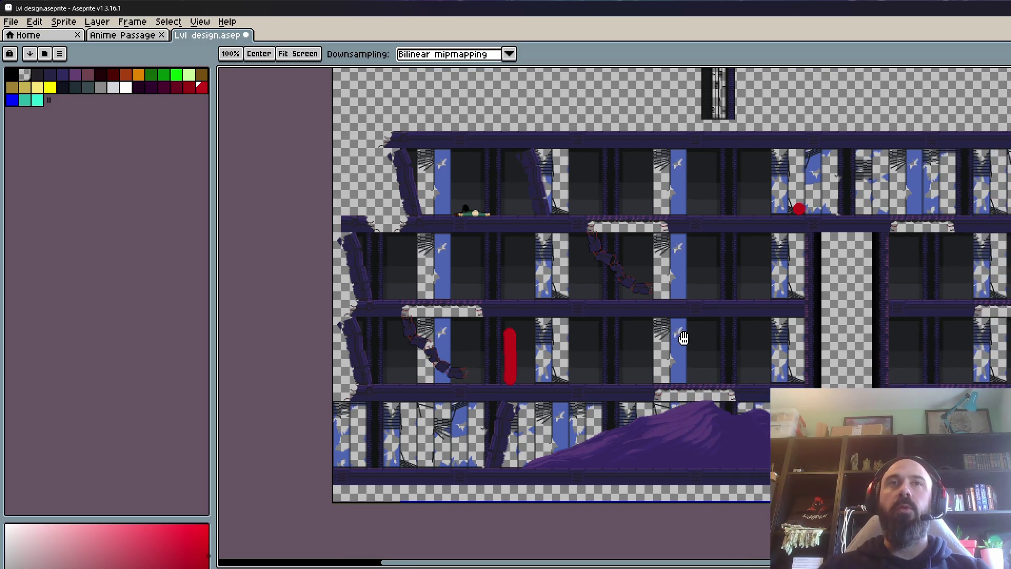
scroll(679, 341, "up", 3)
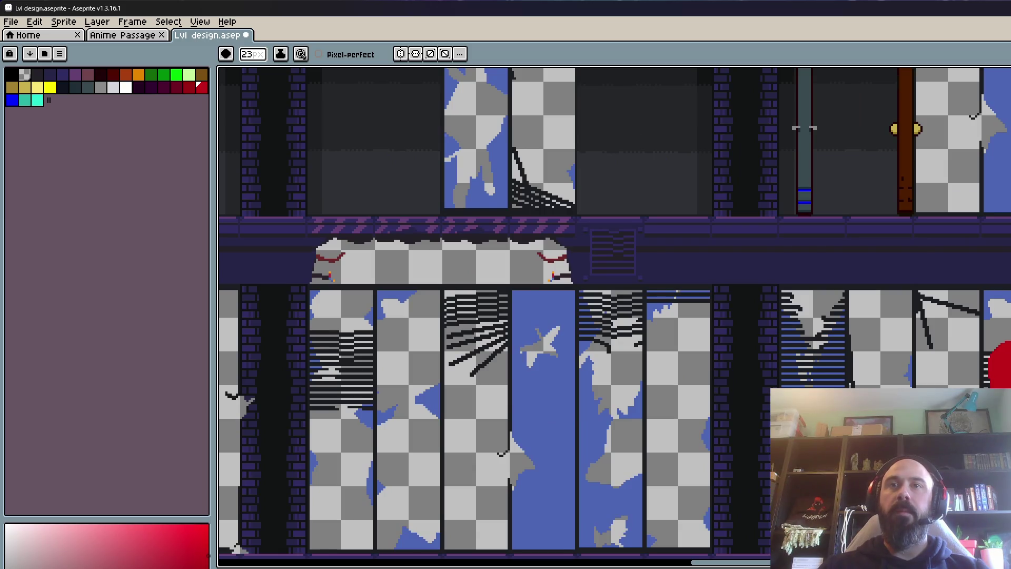
scroll(413, 318, "down", 5)
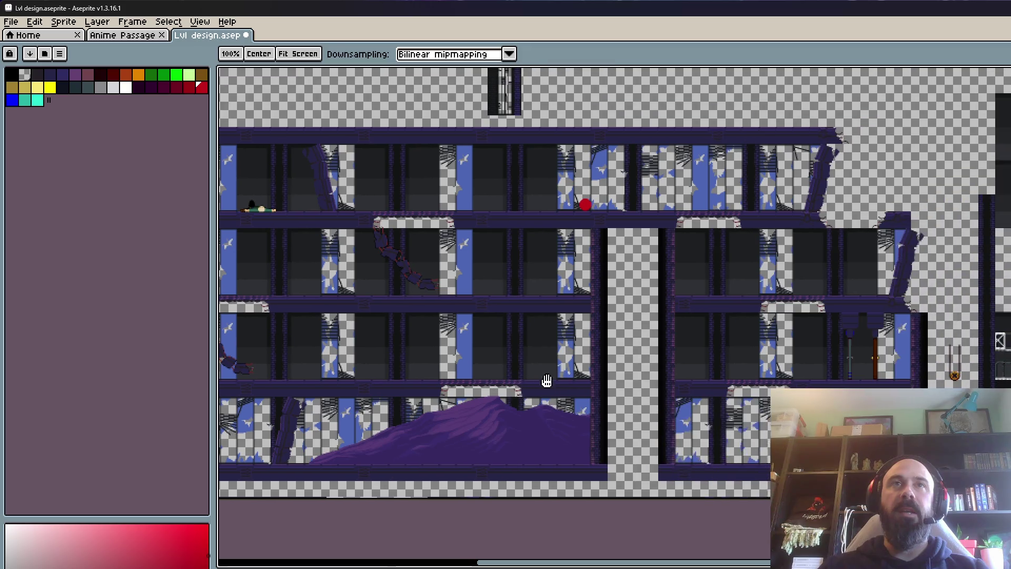
key("space")
left_click_drag(573, 356, 457, 371)
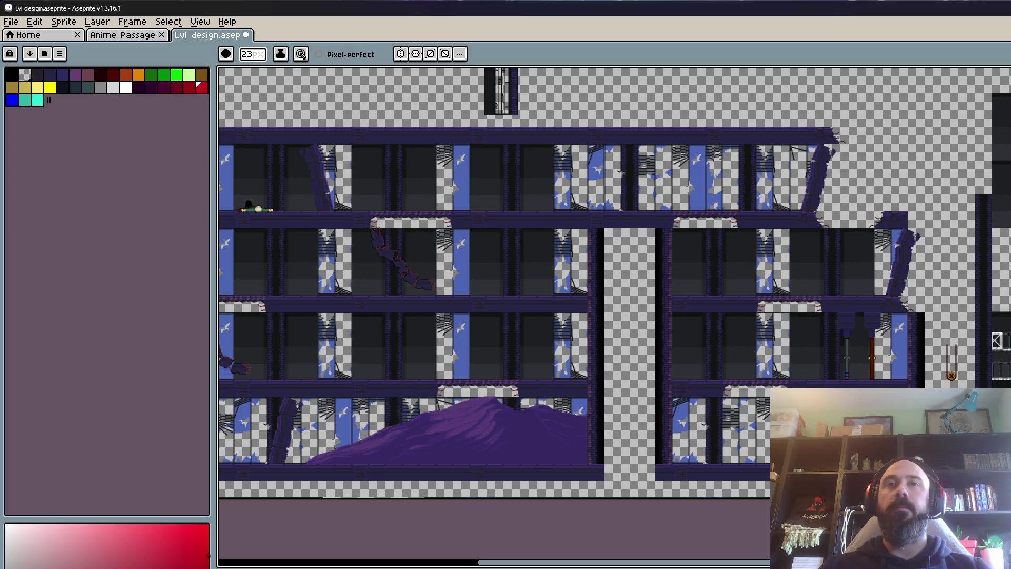
key("v")
left_click_drag(294, 327, 293, 376)
key("b")
Step: Dab red marks on the top floor, and begin erasing the left part of the bar
left_click_drag(720, 182, 767, 198)
left_click(756, 237)
key("ctrl+z")
left_click_drag(410, 294, 573, 293)
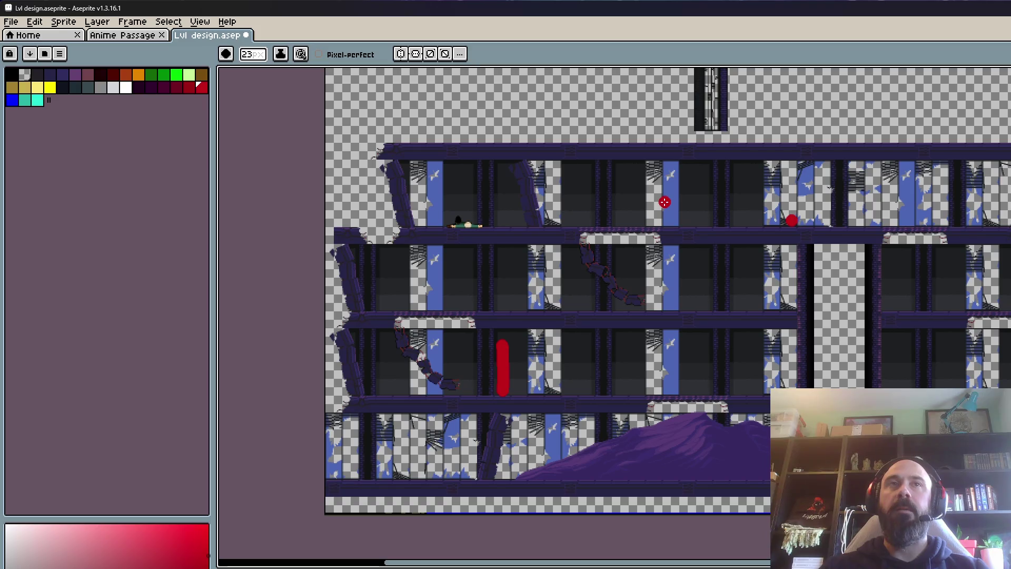
left_click(595, 205)
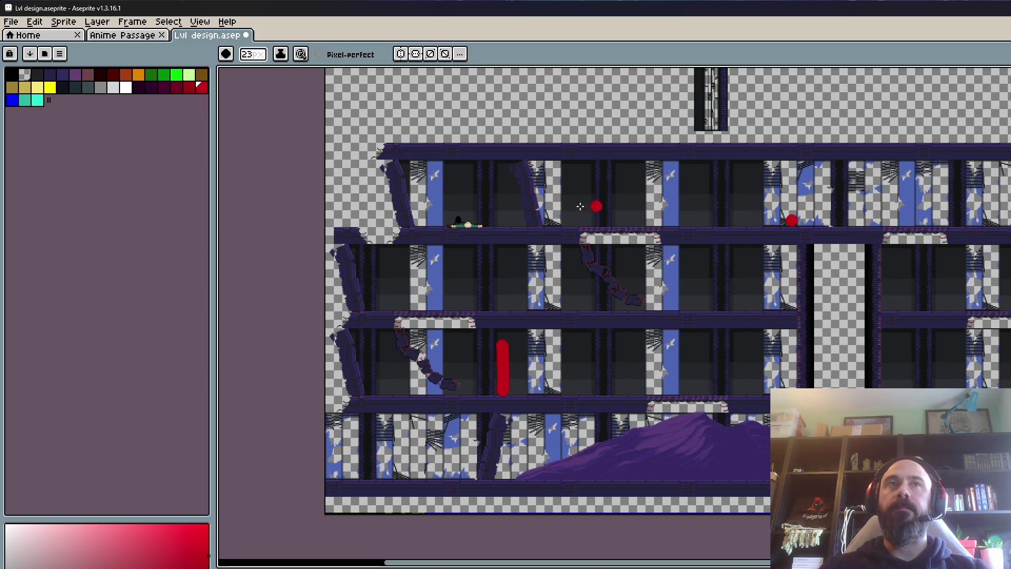
left_click_drag(631, 186, 631, 217)
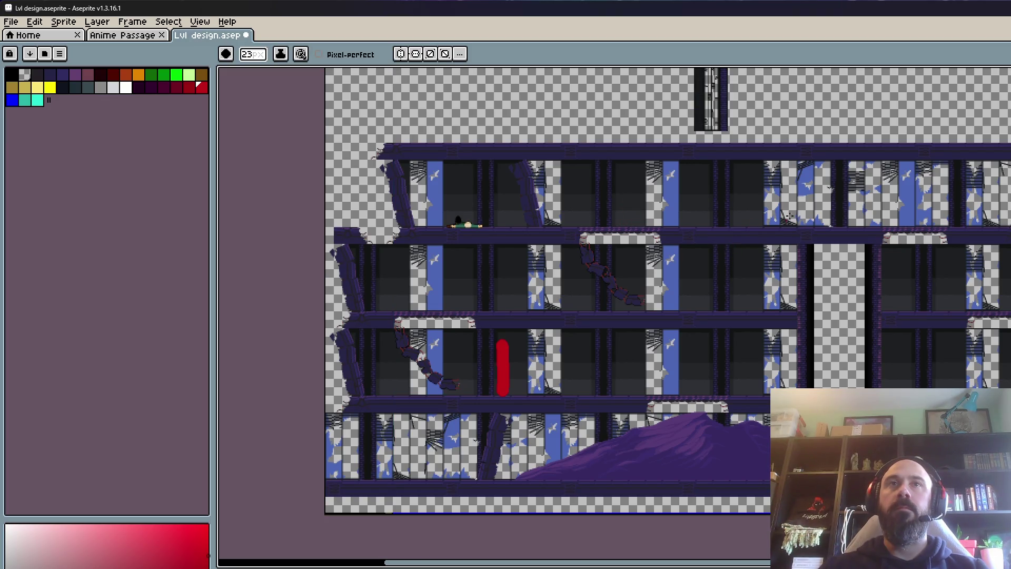
left_click_drag(499, 345, 497, 398)
Step: Wipe out the last red sliver and clear the overlapping window from the canvas
left_click_drag(512, 362, 506, 394)
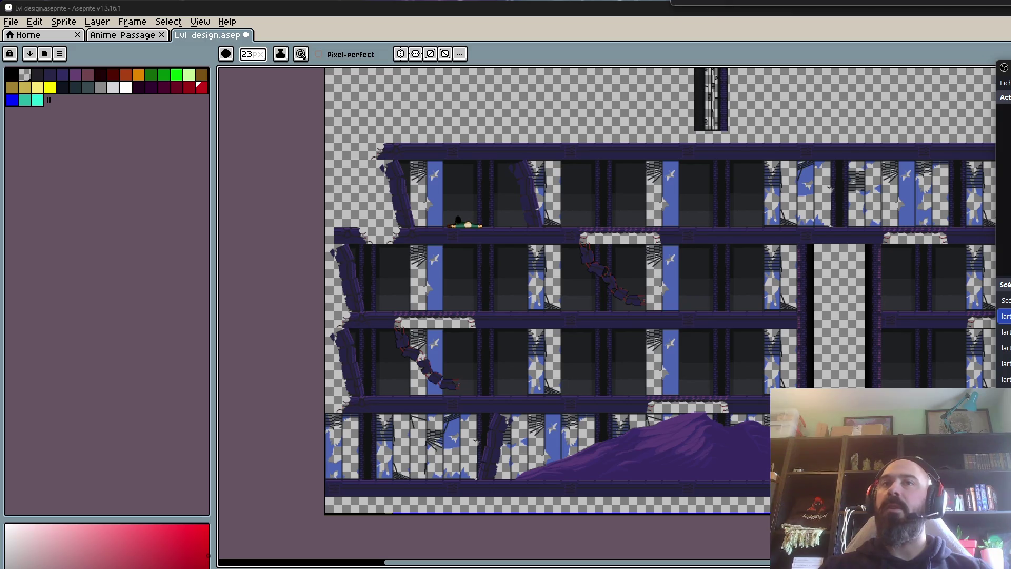
key("alt+Tab")
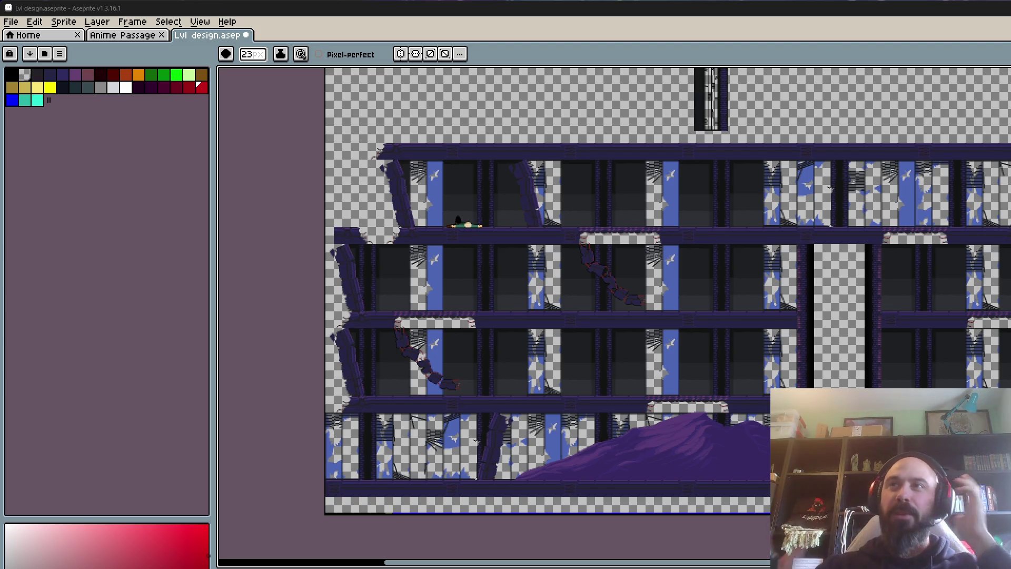
Step: Paint a first red vertical marker on a top-floor pillar
scroll(811, 193, "down", 2)
scroll(809, 192, "up", 2)
scroll(809, 192, "down", 2)
left_click_drag(809, 192, 684, 215)
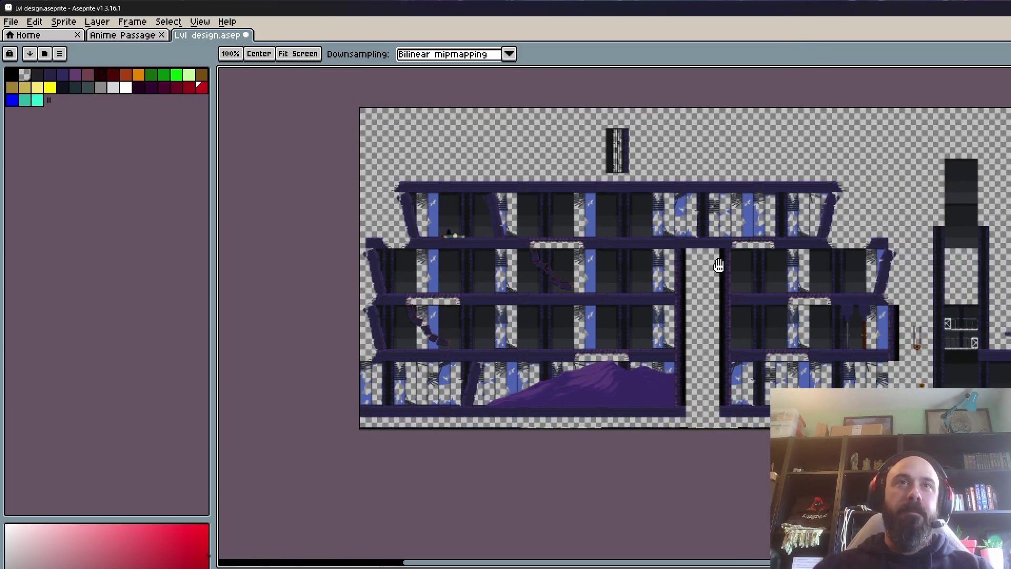
scroll(783, 291, "up", 2)
left_click_drag(784, 290, 786, 290)
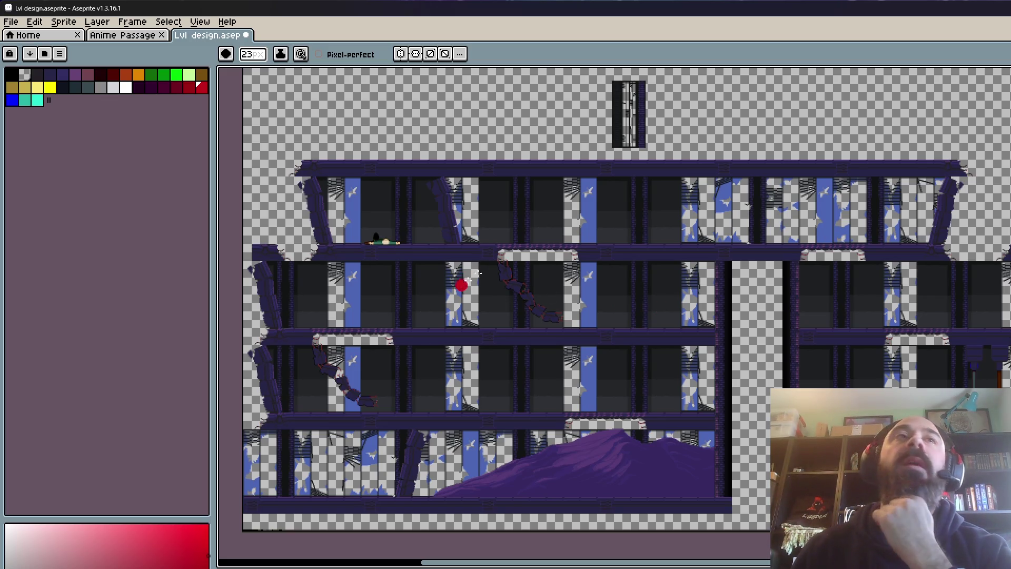
scroll(455, 228, "up", 2)
left_click_drag(458, 190, 458, 242)
scroll(458, 242, "down", 2)
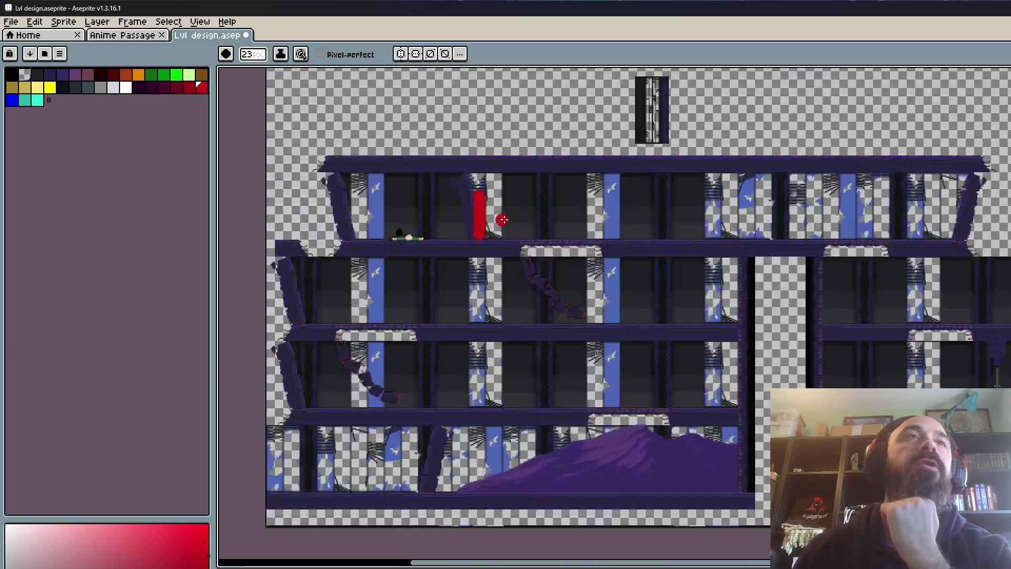
scroll(529, 268, "down", 1)
scroll(503, 209, "up", 3)
Step: Paint a red vertical stroke on another pillar, then undo it
key("v")
scroll(869, 247, "right", 5)
key("b")
left_click_drag(796, 185, 794, 269)
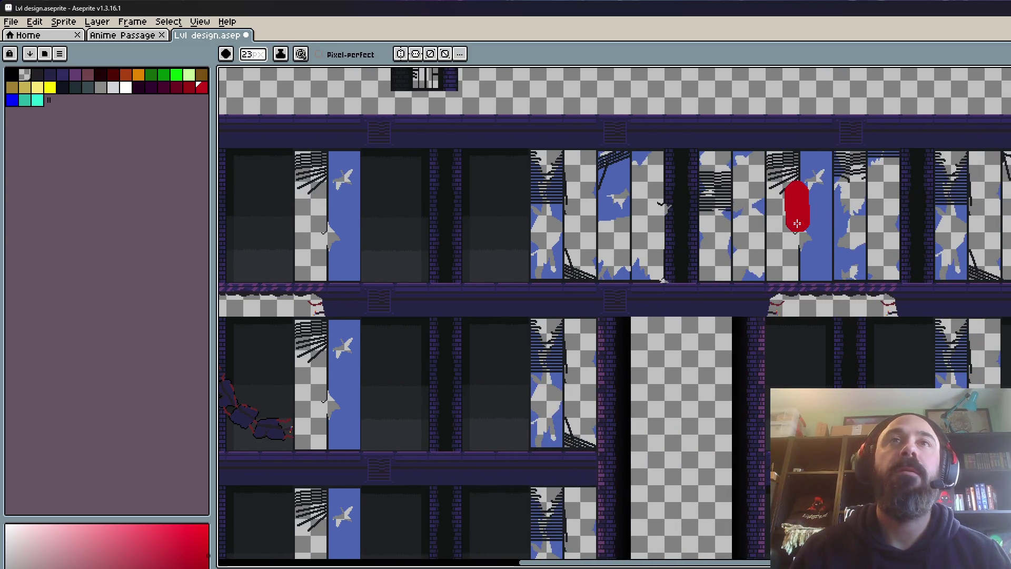
key("v")
key("ctrl+z")
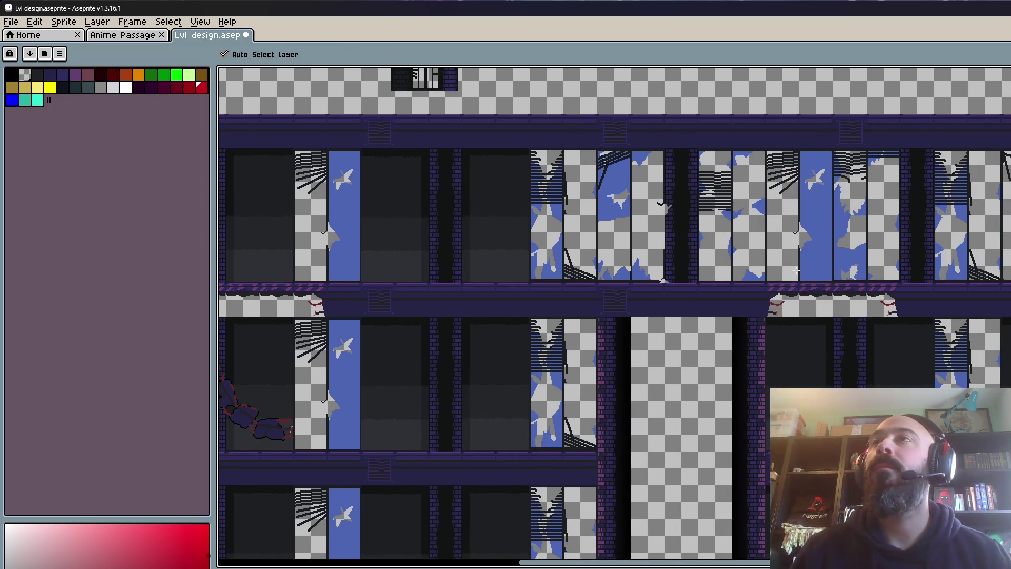
key("h")
scroll(742, 255, "down", 2)
scroll(734, 253, "down", 1)
scroll(727, 252, "up", 2)
key("b")
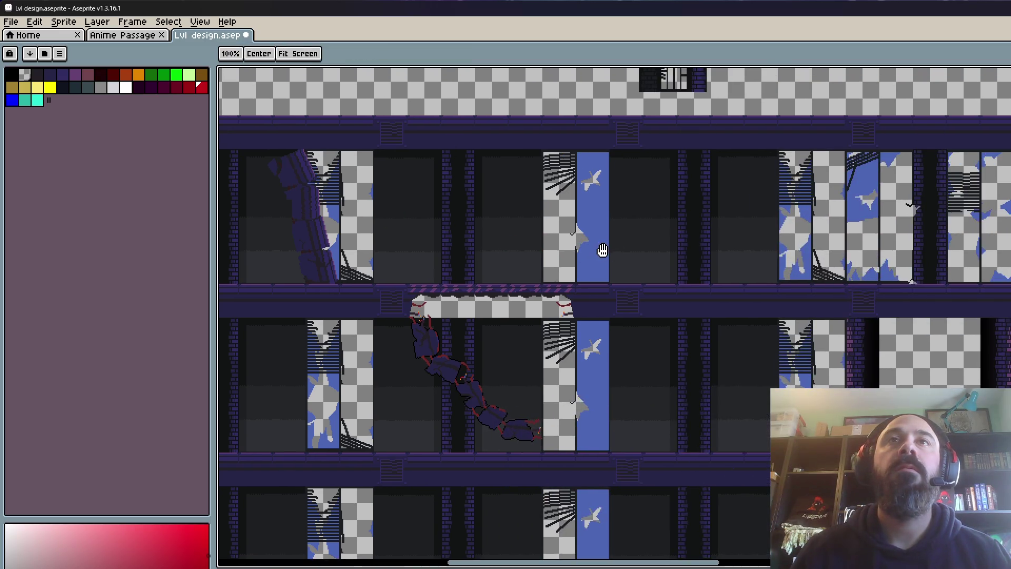
Step: Try red strokes on the top floor, keeping one vertical bar above the gap
left_click_drag(822, 247, 405, 246)
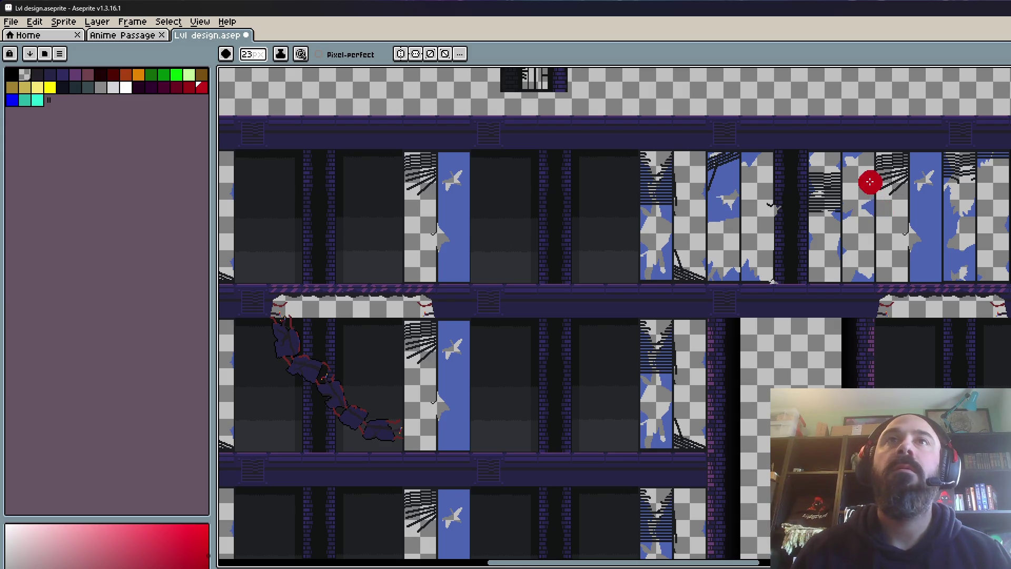
left_click_drag(870, 171, 895, 268)
key("ctrl+z")
left_click_drag(790, 183, 790, 267)
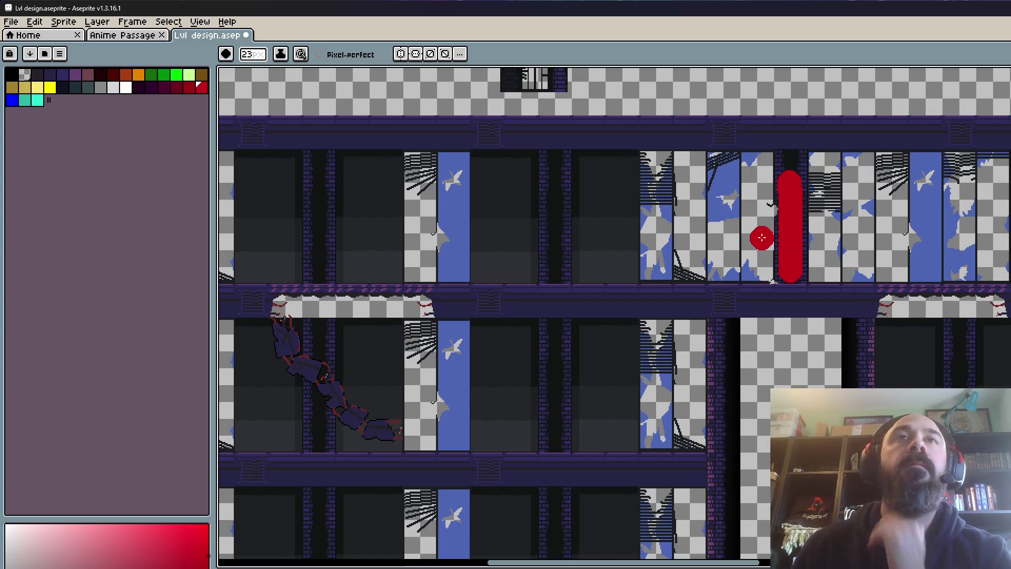
key("ctrl+z")
left_click_drag(707, 179, 710, 276)
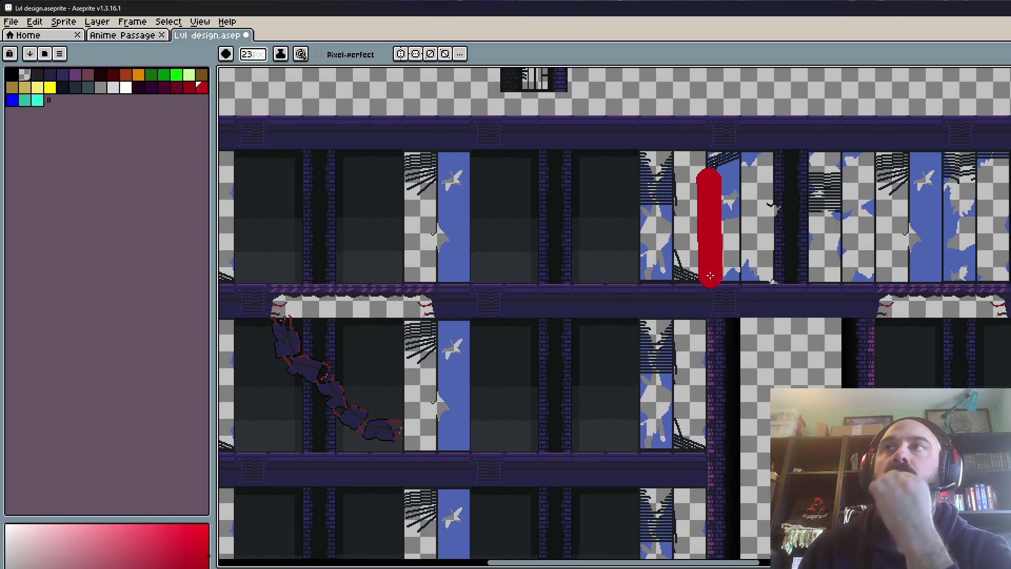
Step: Select a rectangular block of the upper floors
scroll(709, 285, "down", 1)
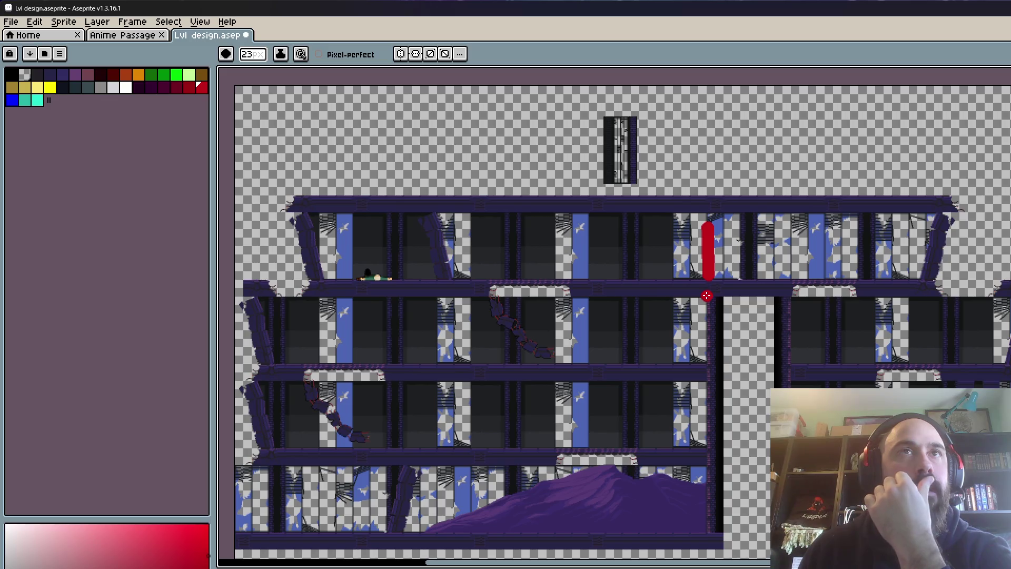
scroll(679, 273, "down", 1)
scroll(693, 255, "up", 1)
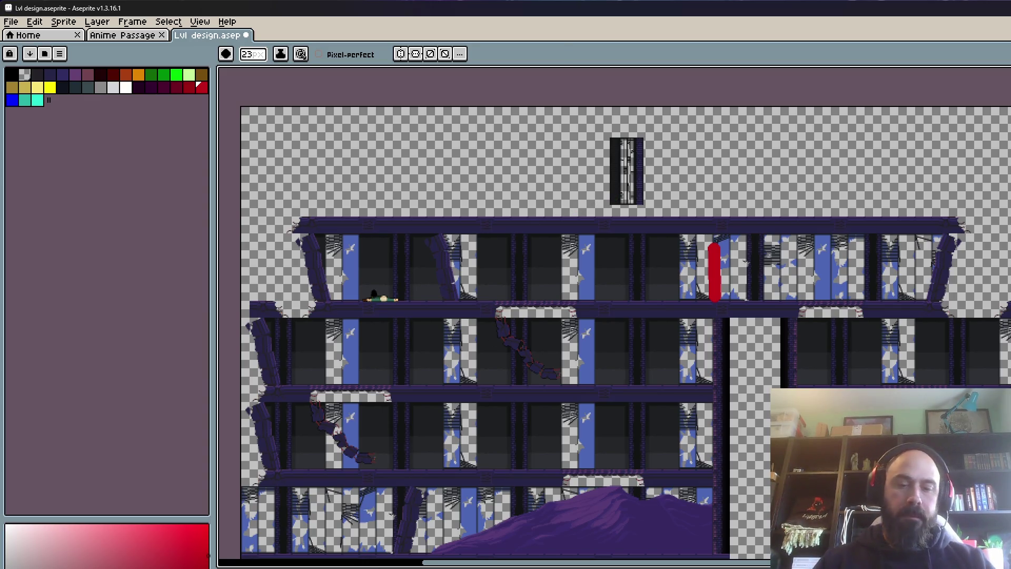
key("m")
mouse_move(262, 164)
left_mouse_down()
mouse_move(680, 305)
mouse_move(539, 350)
left_mouse_up()
Step: Copy the selected upper-floor block upward and commit it in place
scroll(679, 305, "up", 1)
scroll(679, 305, "up", 1)
scroll(539, 355, "up", 1)
key("space")
scroll(671, 389, "down", 2)
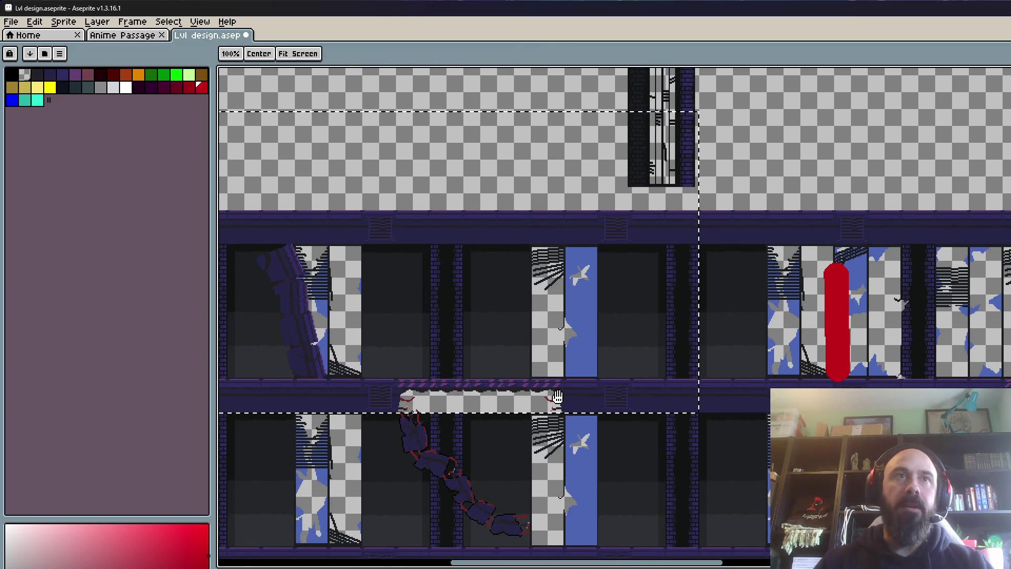
scroll(558, 394, "down", 2)
mouse_move(631, 405)
left_mouse_down()
mouse_move(630, 306)
mouse_move(637, 358)
left_mouse_up()
scroll(631, 307, "up", 3)
key("Return")
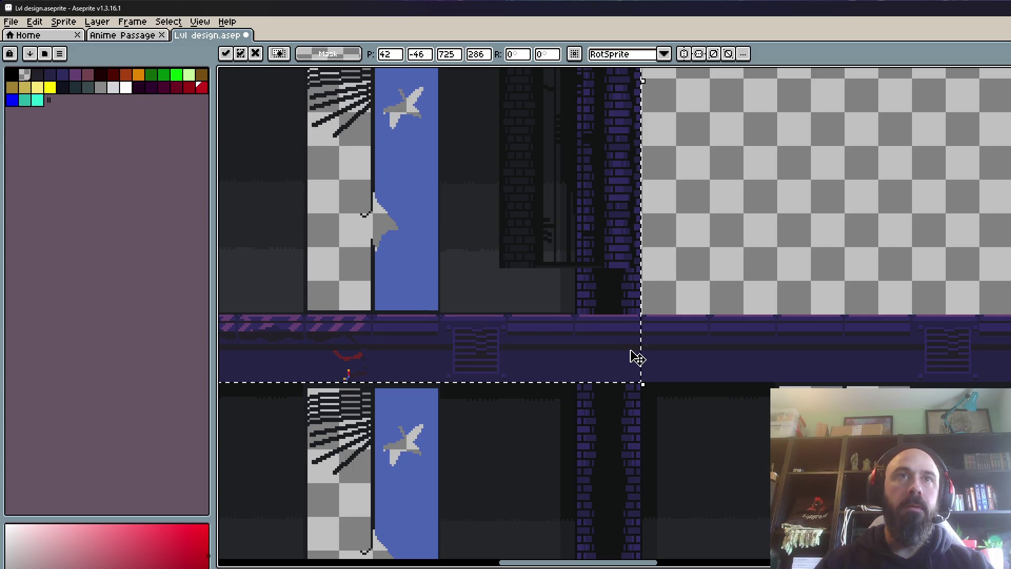
Step: Erase a band of the purple floor to transparency, then select a strip along the floor edge
scroll(632, 358, "down", 3)
scroll(440, 345, "up", 3)
mouse_move(278, 251)
left_mouse_down()
mouse_move(343, 276)
mouse_move(800, 362)
left_mouse_up()
key("Delete")
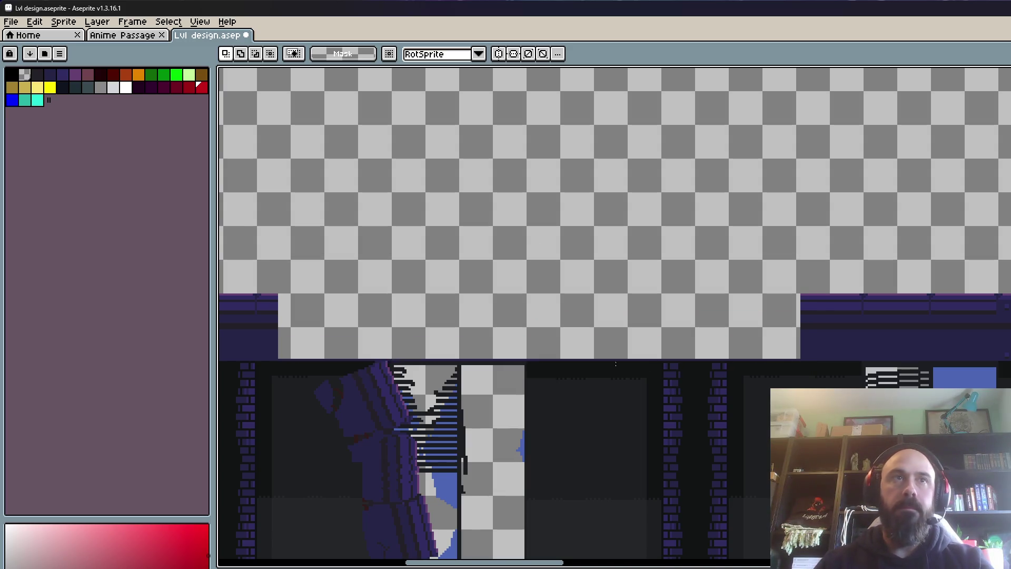
scroll(289, 348, "up", 1)
left_click_drag(264, 346, 1008, 372)
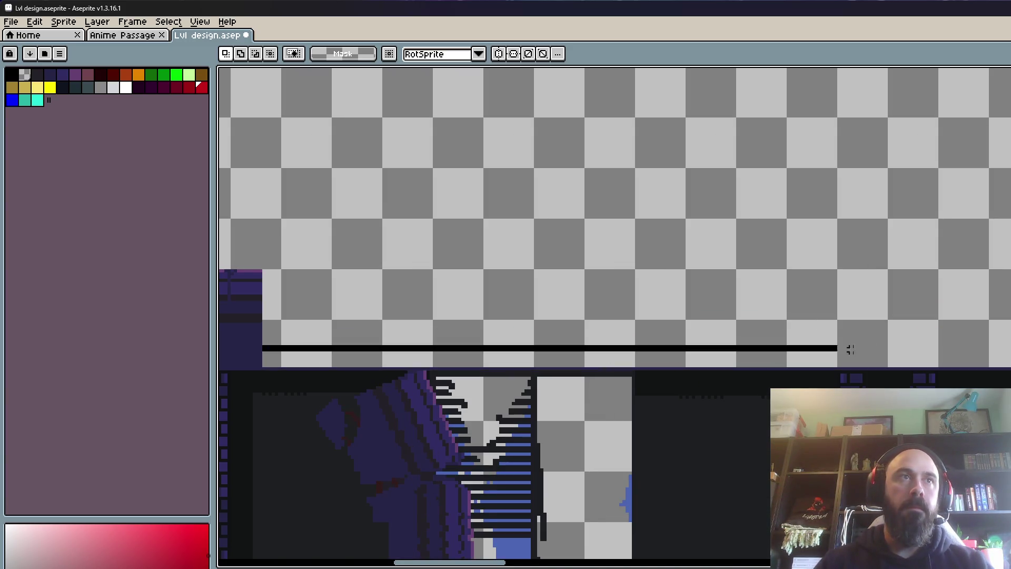
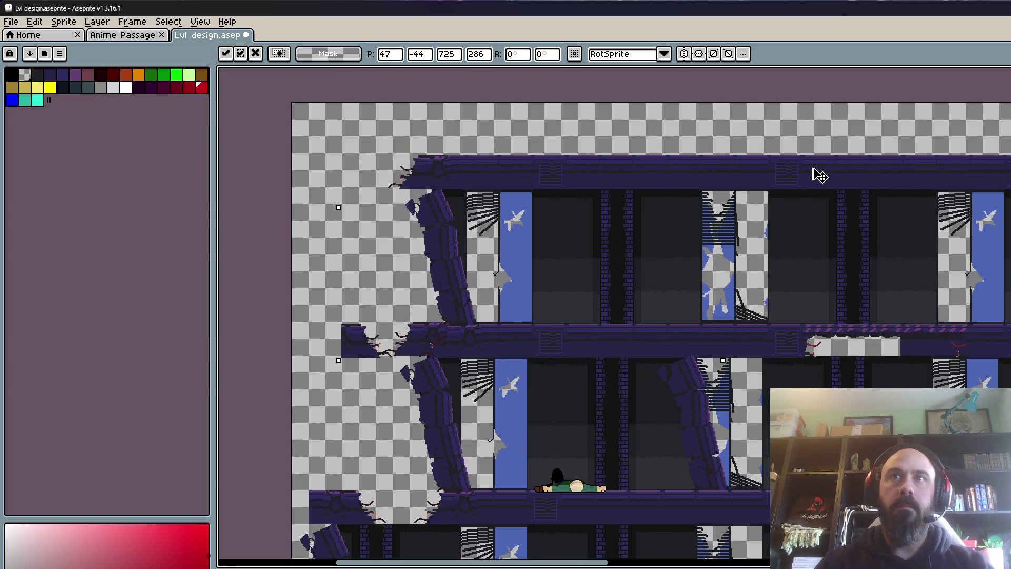
Step: Cancel the floating paste and delete the stray section of purple floor pixels
scroll(948, 332, "up", 3)
scroll(668, 300, "down", 2)
key("Escape")
left_click_drag(639, 286, 878, 386)
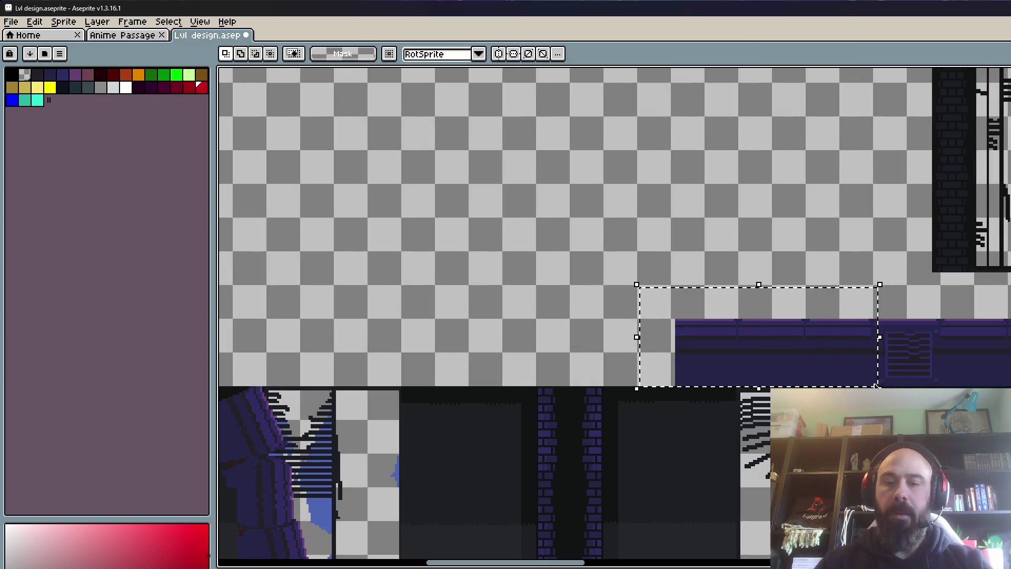
key("Delete")
Step: Paste the copied building section and align it exactly with the floor below
scroll(783, 330, "down", 4)
key("ctrl+v")
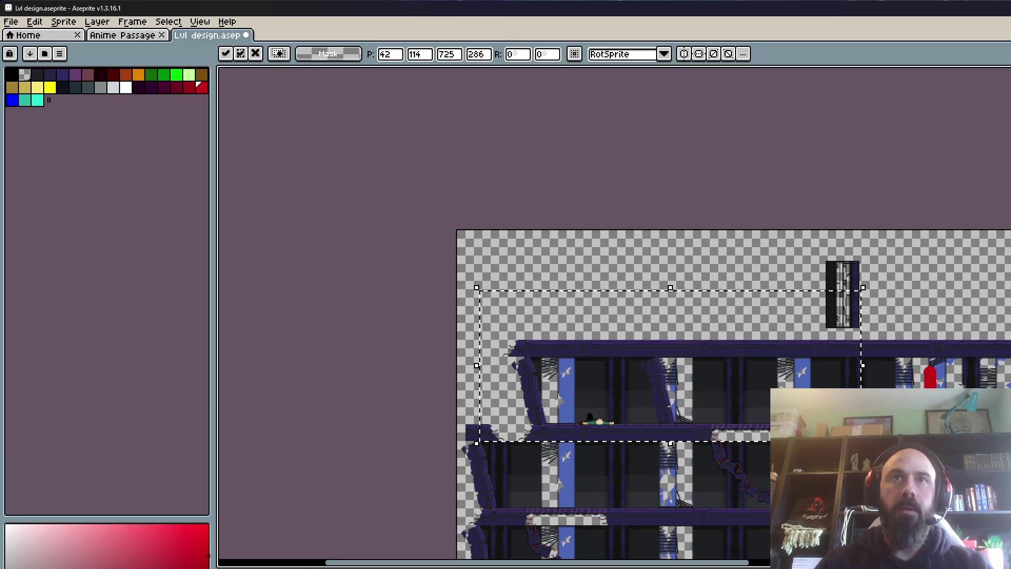
scroll(806, 334, "up", 3)
left_click_drag(878, 349, 876, 382)
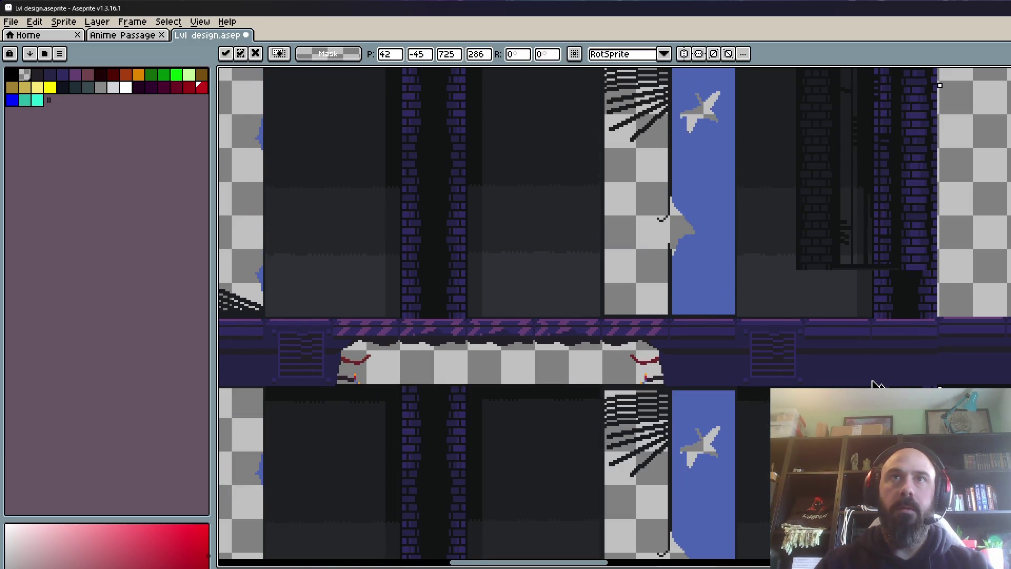
scroll(925, 319, "up", 2)
left_click_drag(925, 319, 936, 335)
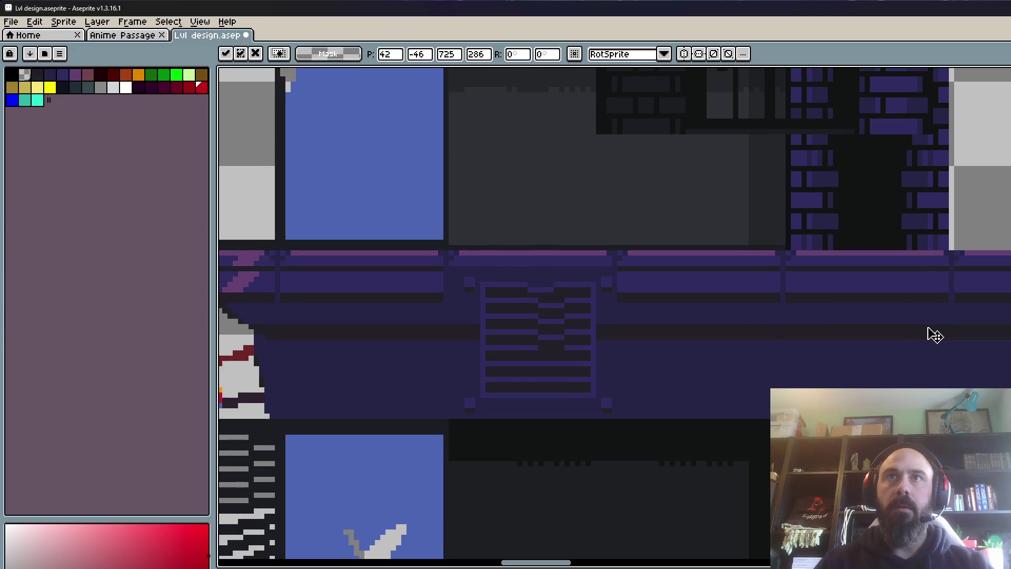
scroll(779, 334, "down", 2)
scroll(709, 339, "down", 2)
scroll(699, 323, "down", 1)
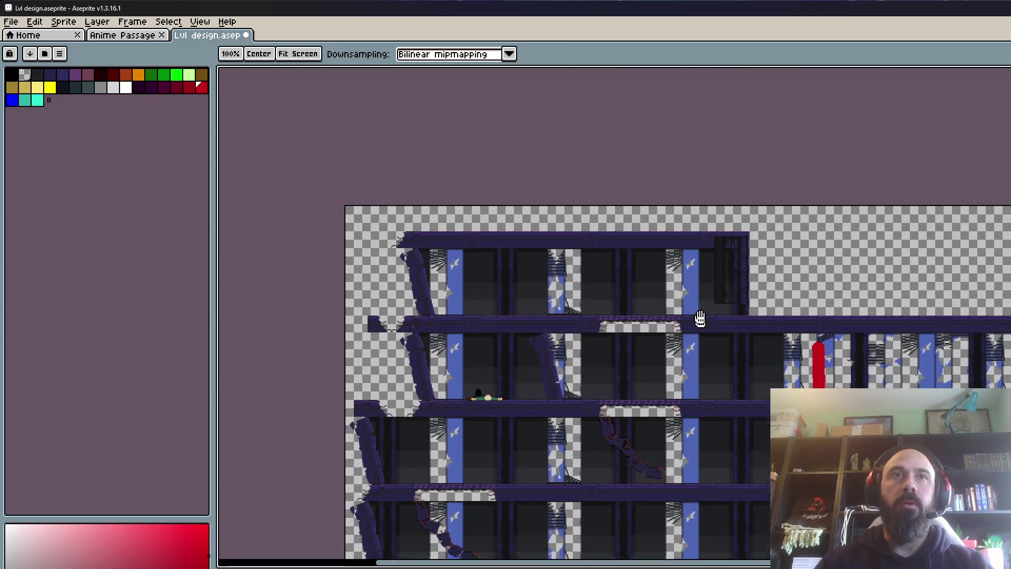
scroll(699, 306, "up", 2)
Step: Return to the Brush and reposition the view across the building
key("b")
left_click_drag(623, 300, 883, 341)
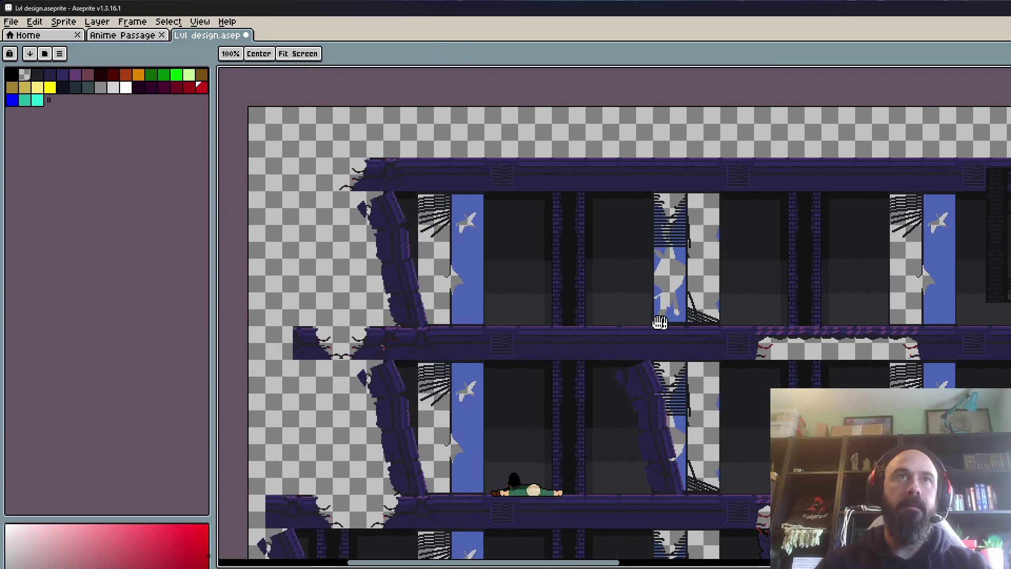
scroll(505, 307, "down", 1)
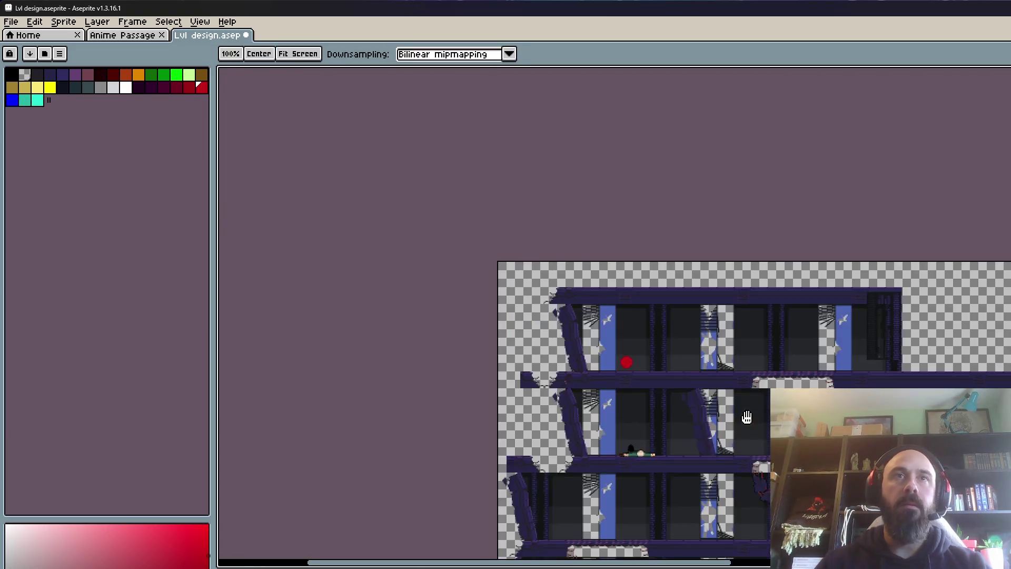
left_click_drag(836, 416, 700, 360)
key("v")
key("b")
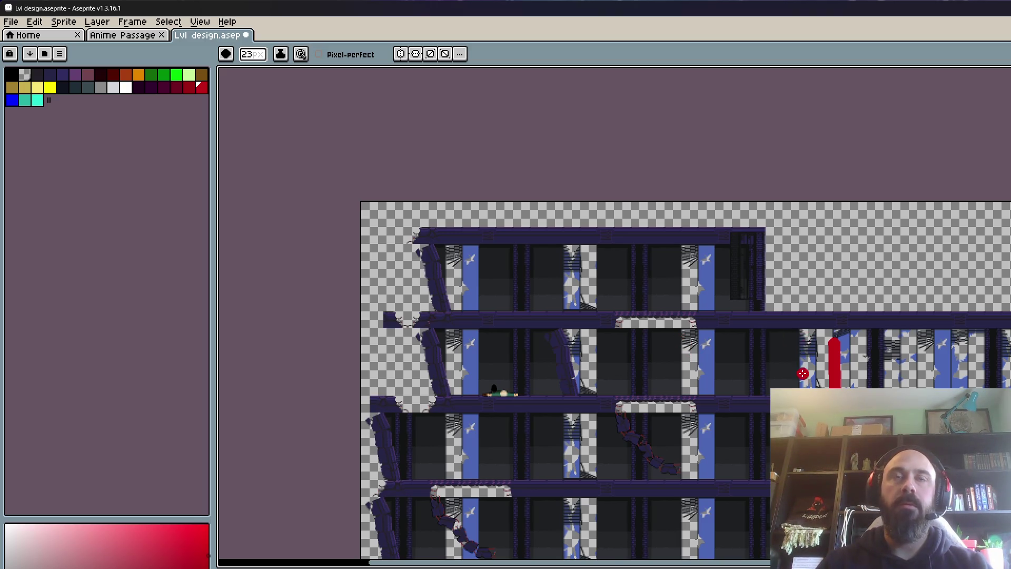
Step: Shrink the brush from 23 to 17 px, look around the level, and pick blue from the palette
scroll(779, 353, "up", 3)
key("minus")
key("minus")
key("minus")
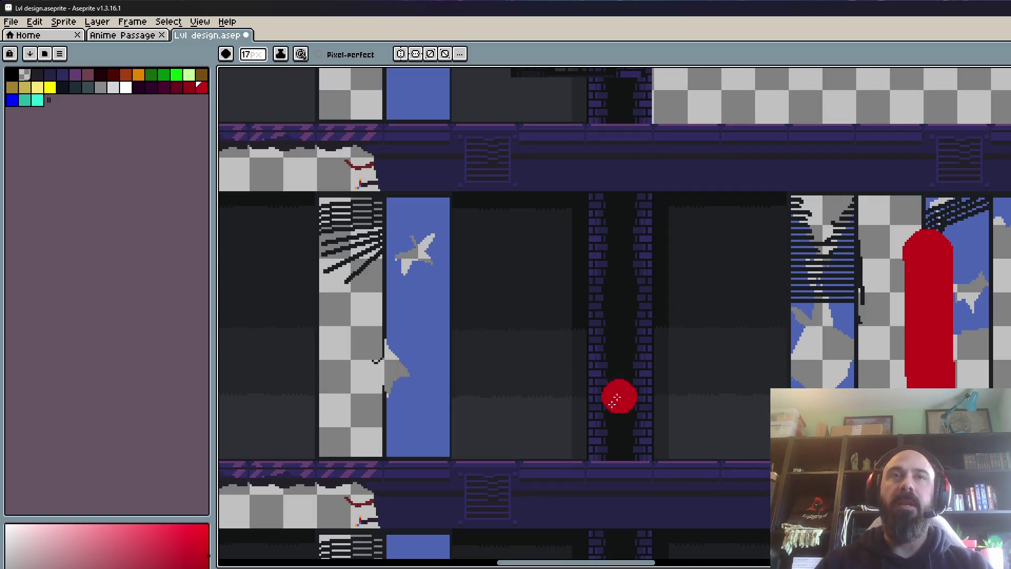
scroll(728, 93, "down", 2)
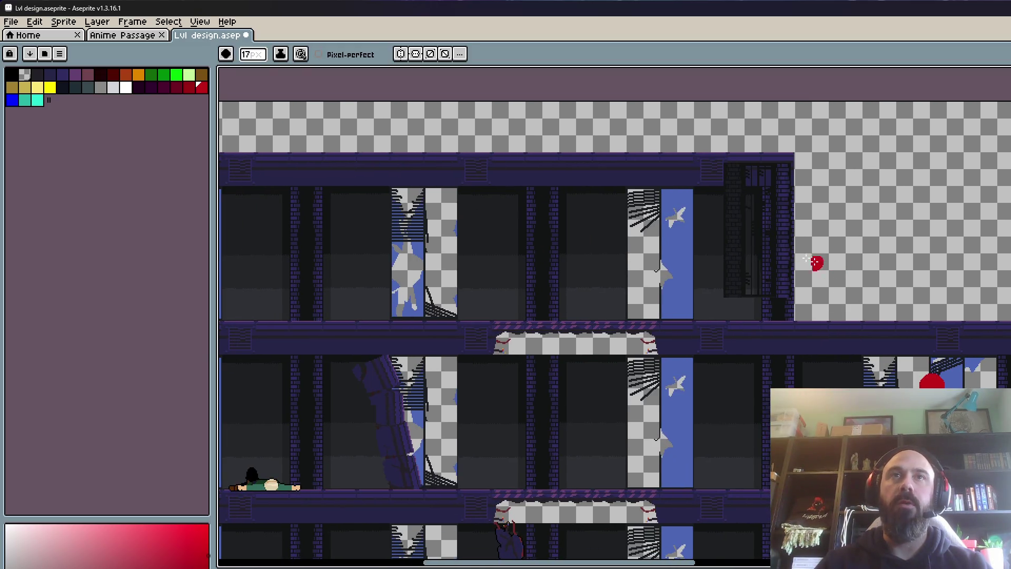
scroll(678, 234, "down", 2)
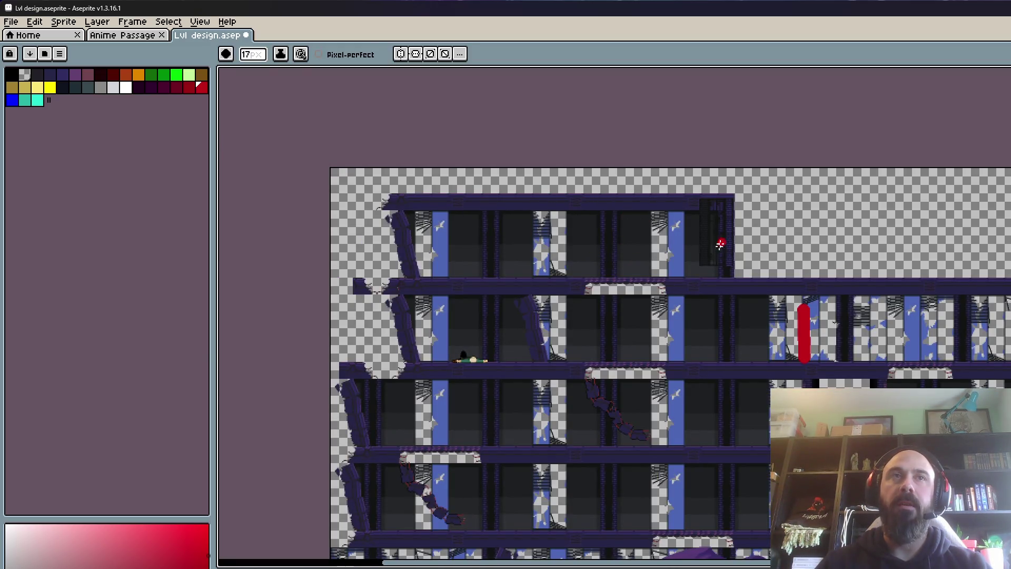
scroll(576, 268, "up", 1)
scroll(428, 275, "up", 2)
scroll(582, 275, "left", 5)
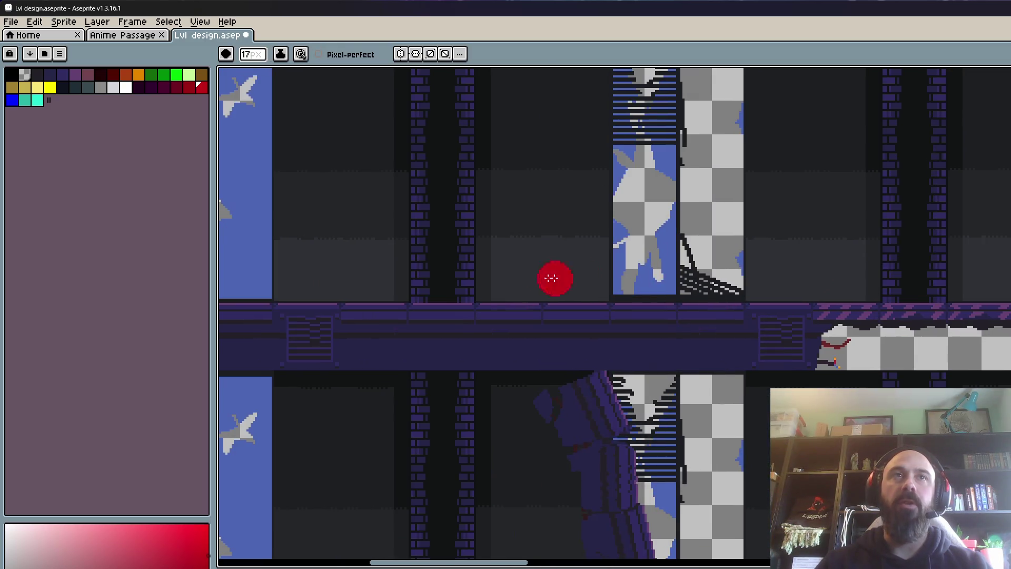
scroll(364, 274, "down", 3)
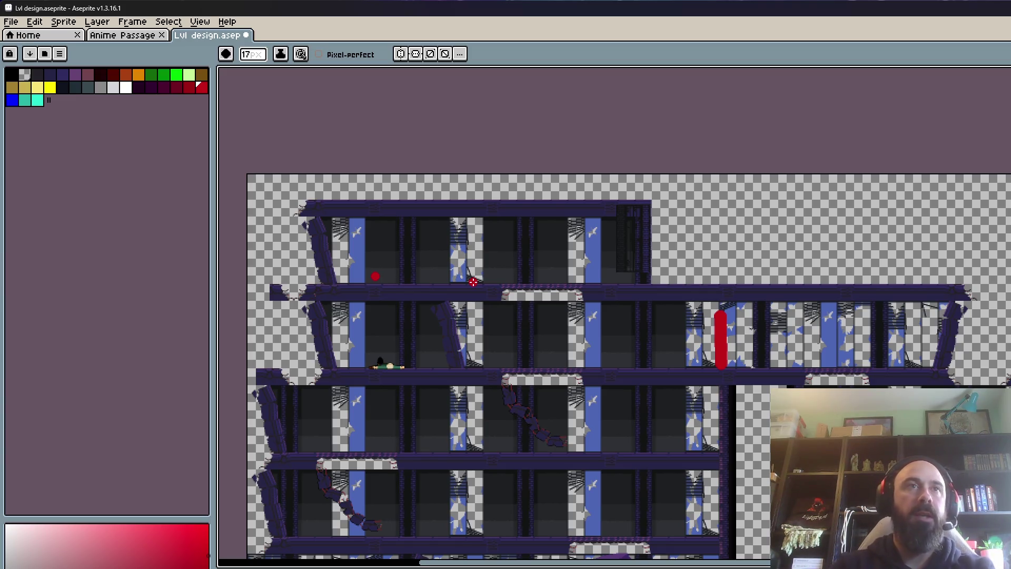
left_click(12, 100)
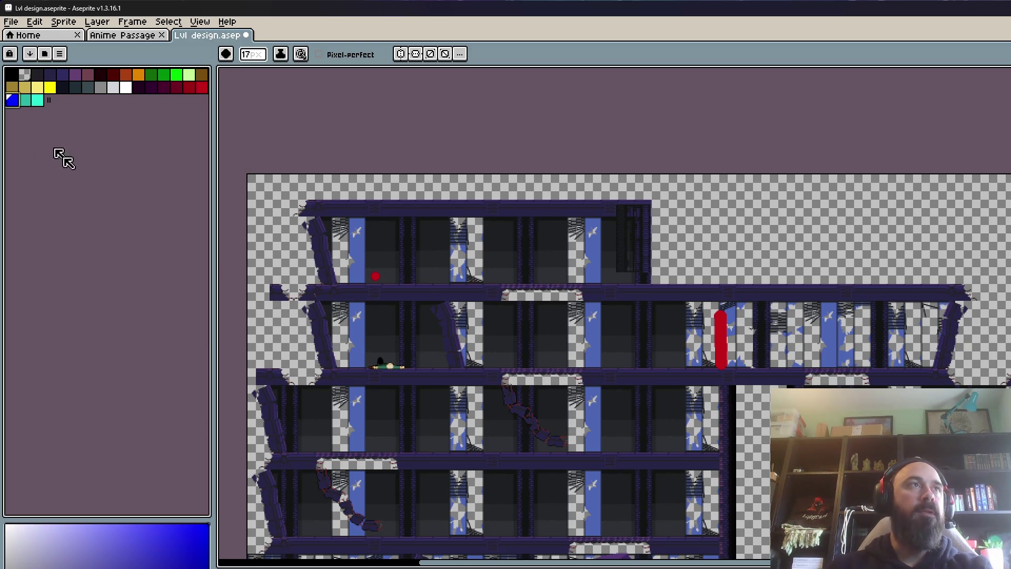
Step: Switch to red, undo a stray zigzag, and circle the fallen player character in red
left_click(204, 86)
left_click_drag(358, 315, 401, 343)
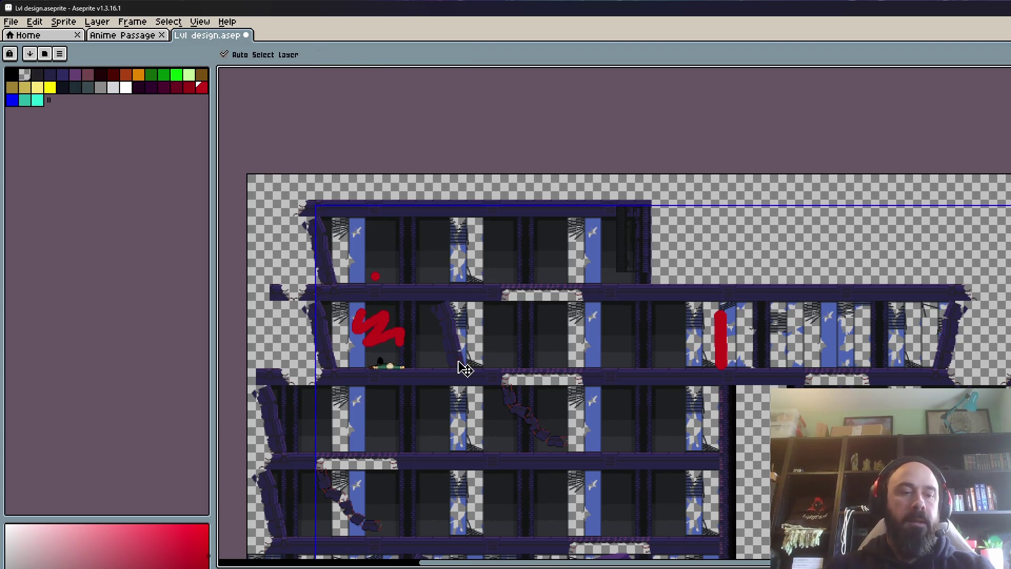
key("ctrl+z")
left_click(202, 87)
left_click_drag(419, 304, 418, 305)
scroll(417, 306, "down", 1)
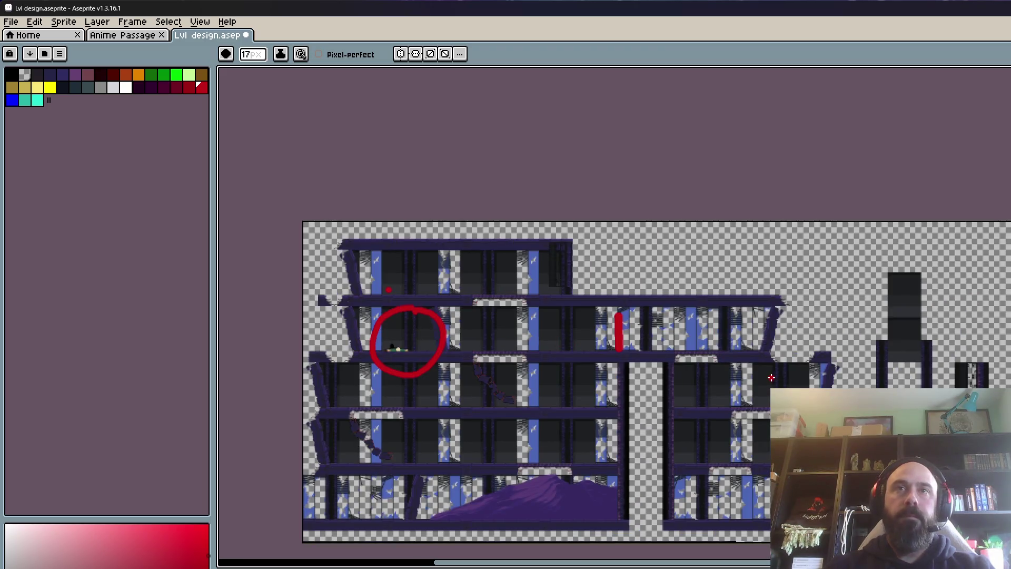
scroll(696, 382, "up", 1)
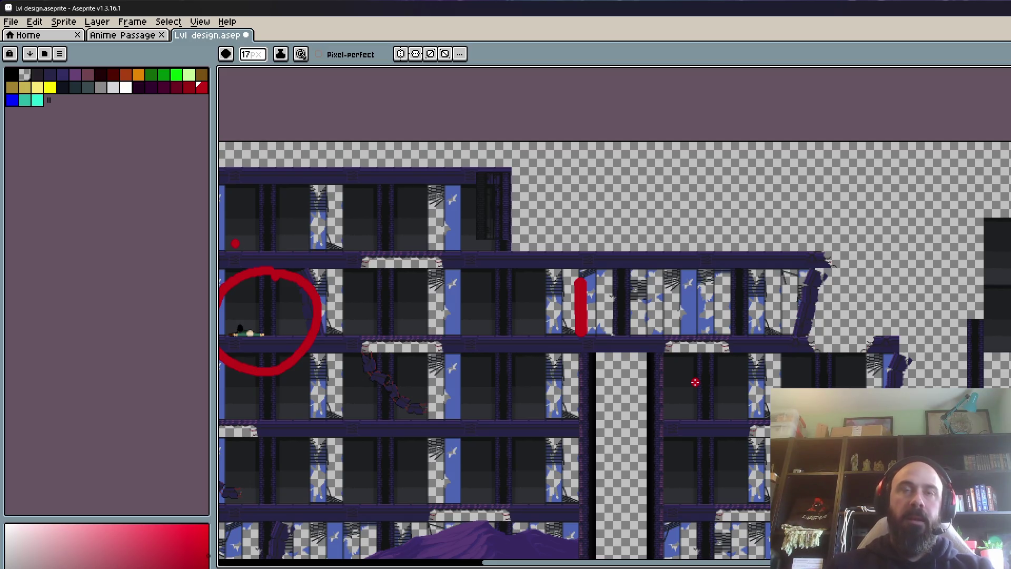
Step: Draw two straight red vertical drop strokes in the middle rooms
scroll(632, 429, "up", 1)
scroll(815, 318, "up", 1)
scroll(851, 312, "down", 1)
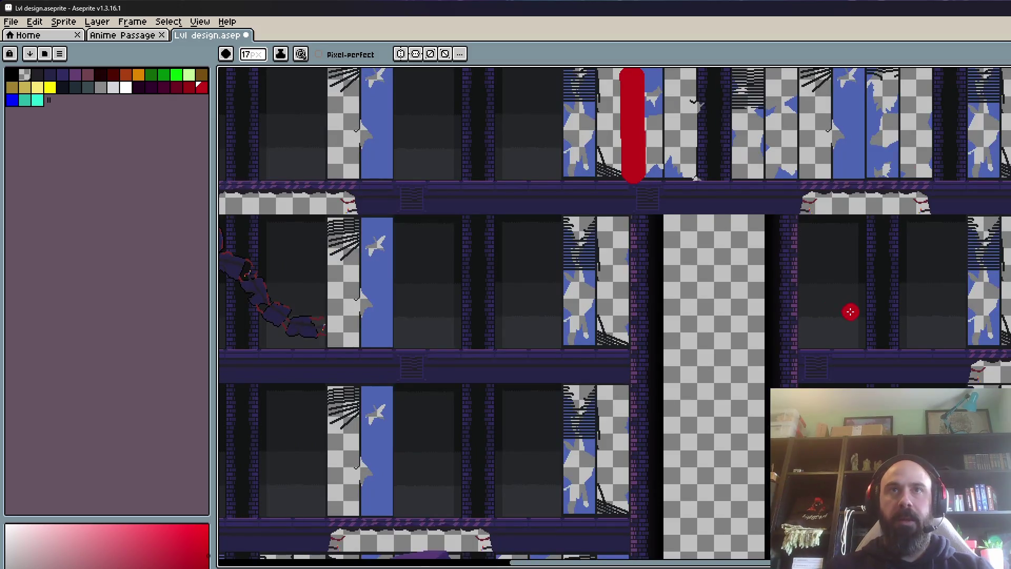
left_click_drag(851, 311, 628, 323)
left_click_drag(607, 184, 626, 336)
key("ctrl+z")
left_click_drag(621, 181, 626, 338)
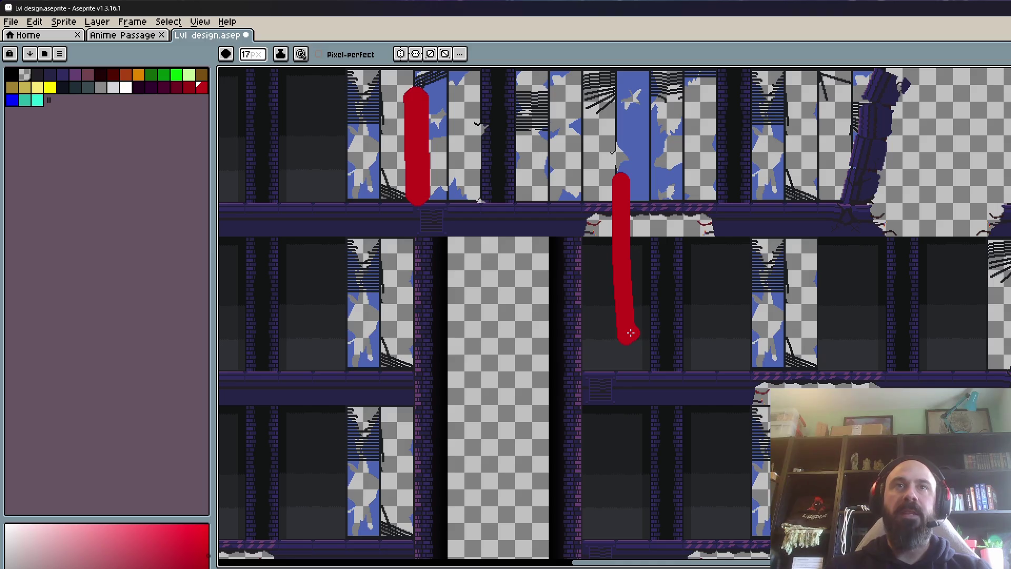
scroll(806, 327, "up", 1)
scroll(823, 191, "down", 1)
left_click_drag(832, 209, 831, 293)
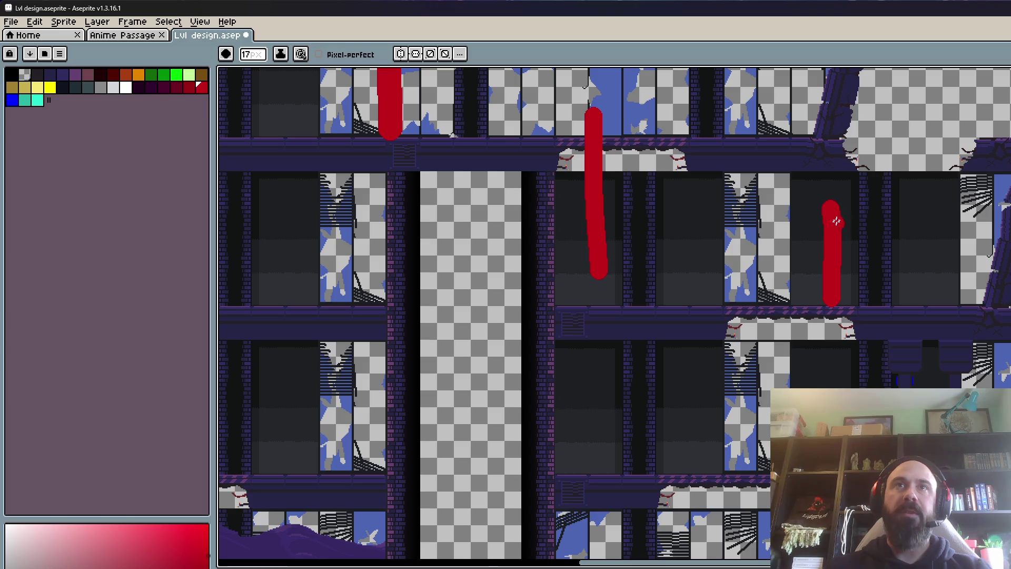
Step: Add a red block, a small loop, a rightward arrow and an arching path in the right-hand rooms
mouse_move(832, 209)
left_mouse_down()
mouse_move(845, 296)
mouse_move(867, 233)
left_mouse_up()
left_click_drag(667, 292, 689, 300)
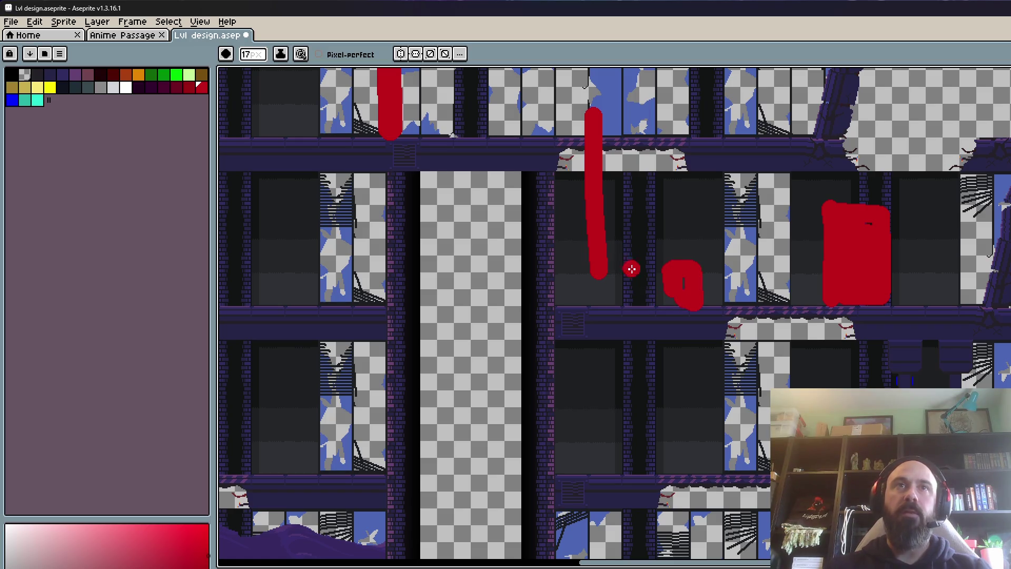
left_click_drag(634, 230, 711, 243)
mouse_move(784, 290)
left_mouse_down()
mouse_move(937, 270)
mouse_move(925, 390)
left_mouse_up()
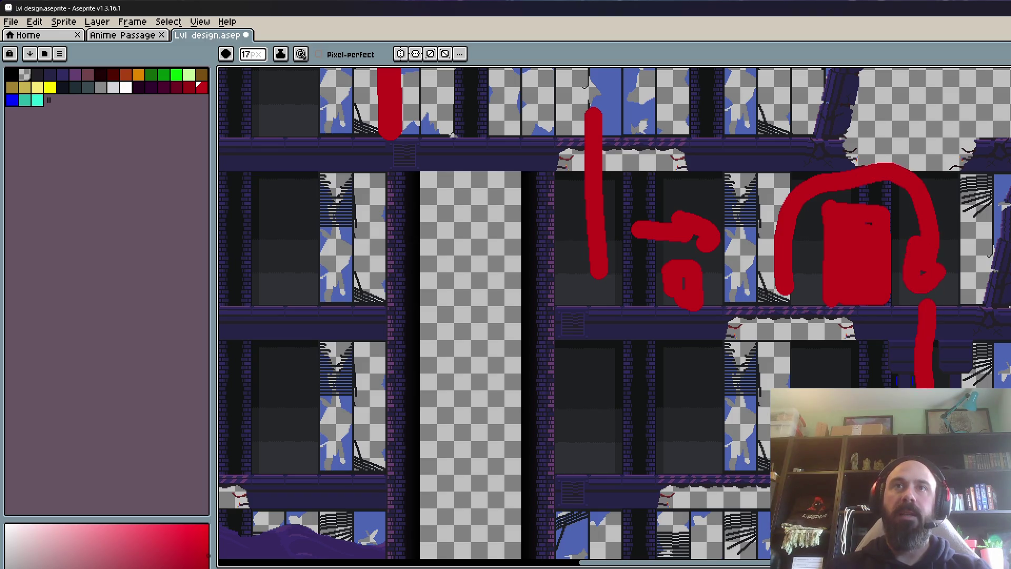
Step: Switch to the Move tool and undo the latest red marks
scroll(951, 426, "down", 2)
key("v")
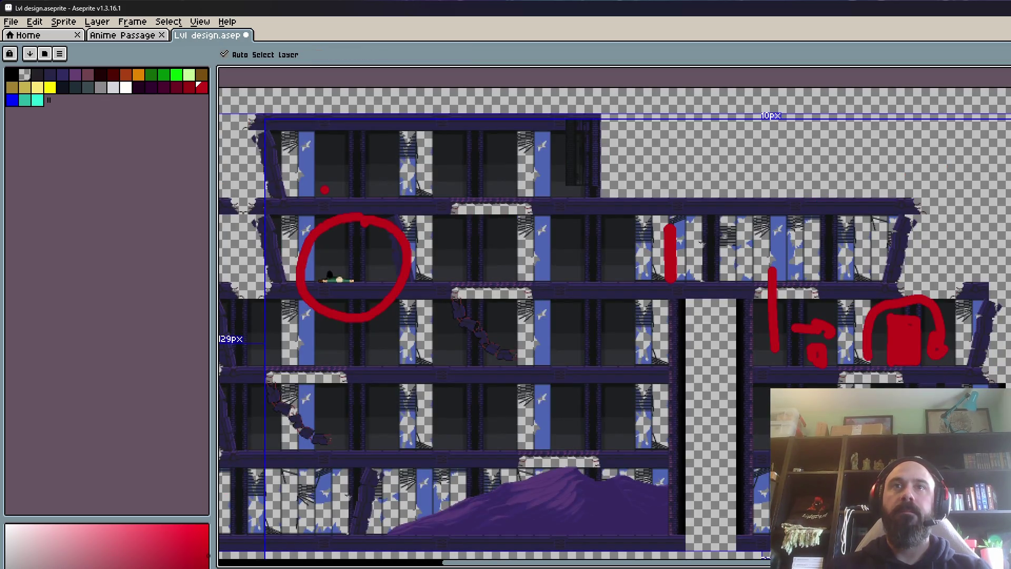
scroll(811, 348, "up", 3)
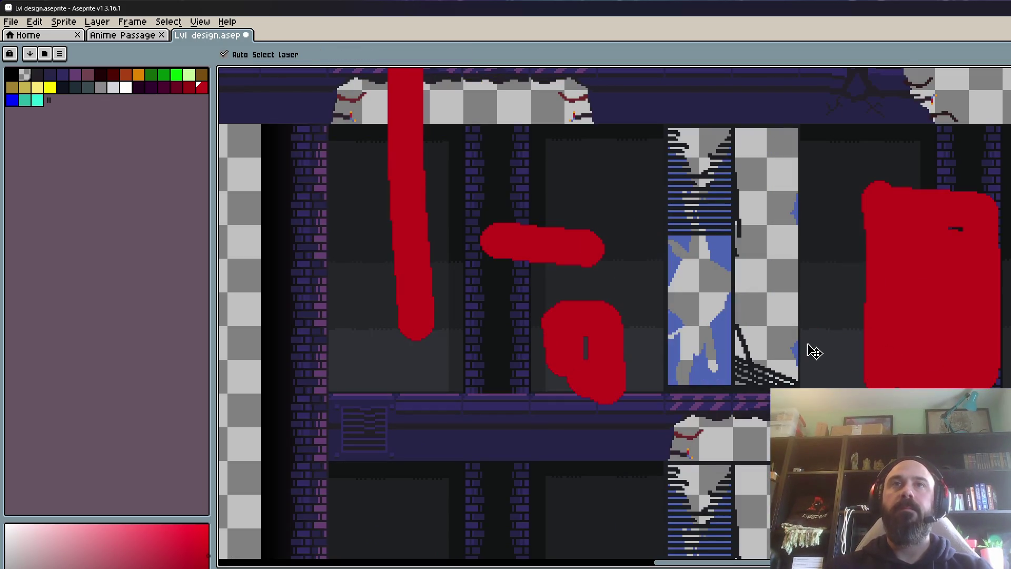
key("ctrl+z")
scroll(811, 349, "down", 3)
key("ctrl+z")
key("ctrl+z")
key("ctrl+z")
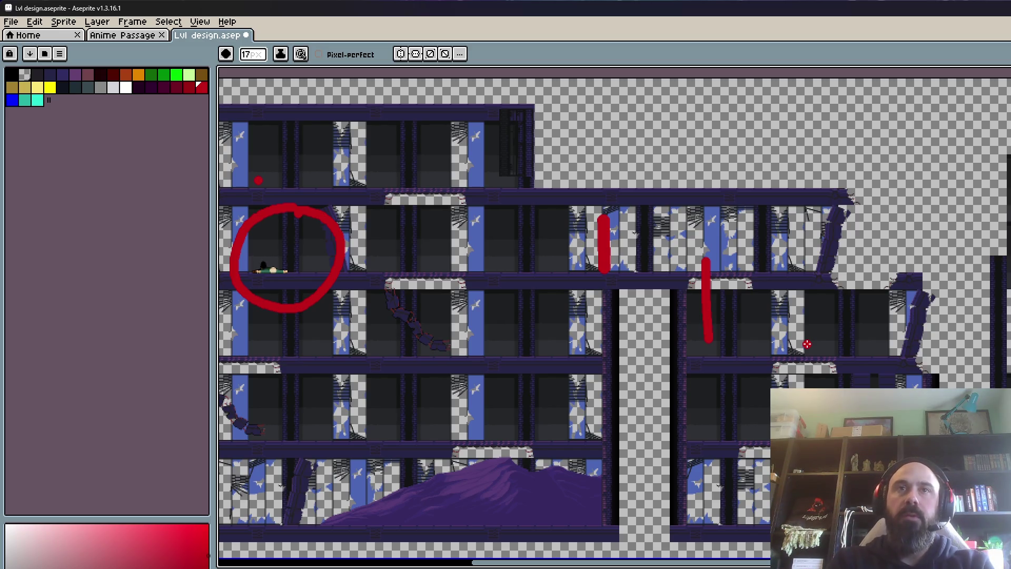
Step: Paint a red stroke across the beam and undo a stray circle scribble
scroll(729, 336, "up", 1)
scroll(758, 260, "up", 2)
mouse_move(648, 196)
left_mouse_down()
mouse_move(740, 220)
mouse_move(995, 211)
left_mouse_up()
scroll(995, 221, "down", 2)
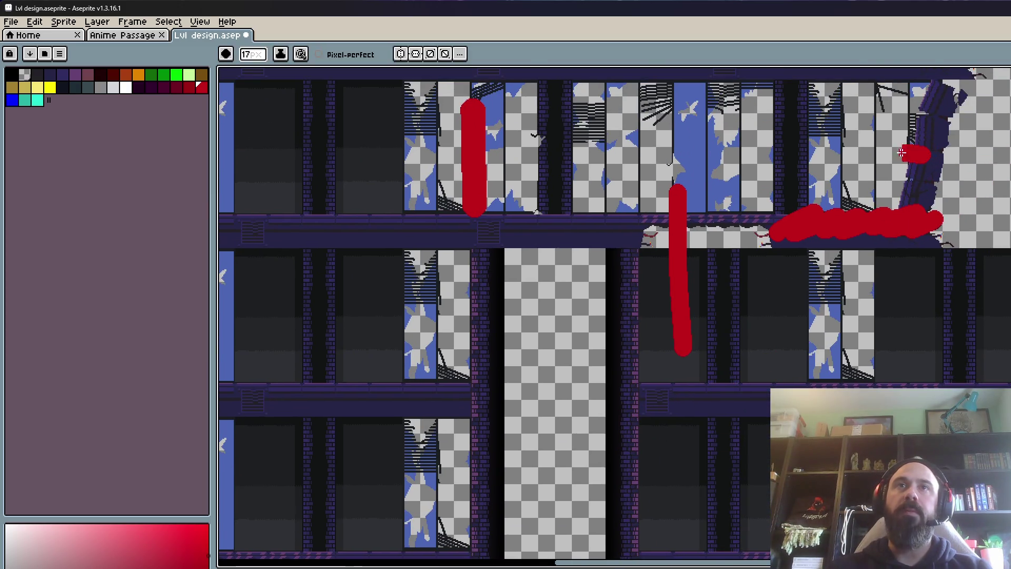
left_click_drag(925, 154, 930, 146)
scroll(840, 175, "down", 1)
key("ctrl+z")
key("ctrl+z")
scroll(864, 219, "up", 4)
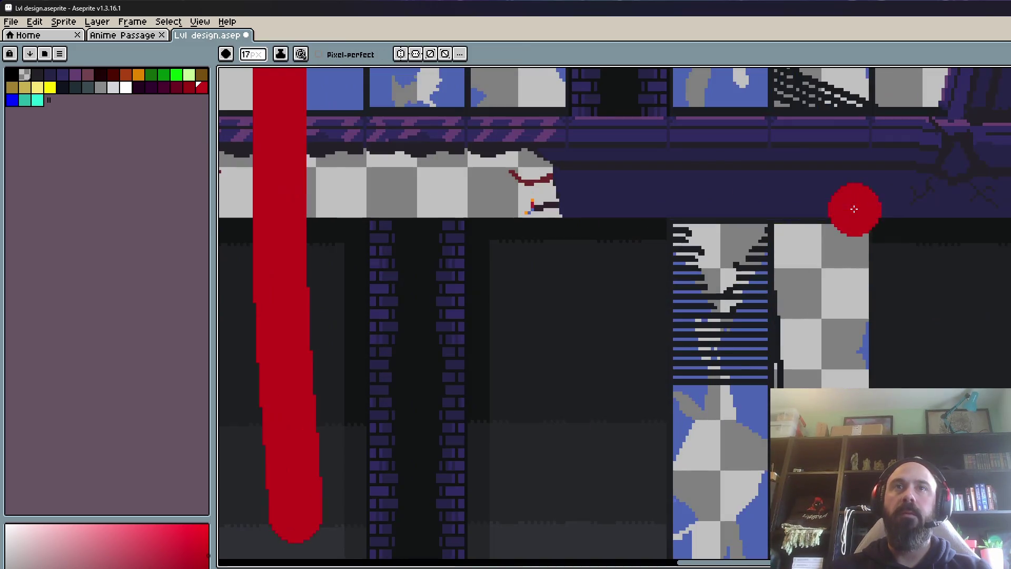
key("ctrl+space")
key("Escape")
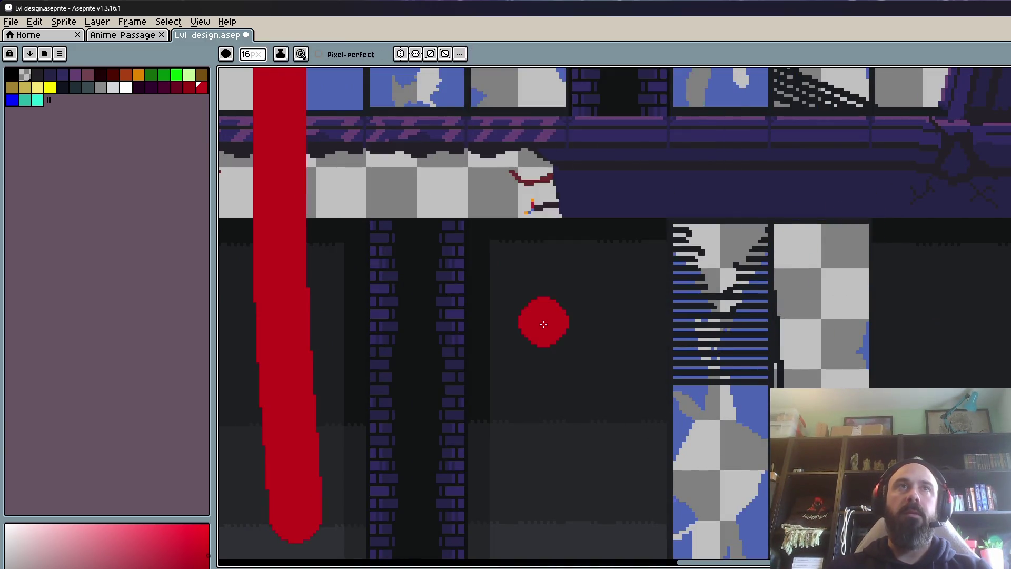
scroll(523, 264, "down", 3)
scroll(501, 270, "up", 2)
Step: Draw a small red loop, hook the drop stroke into an arrow, and add a red square
left_click_drag(508, 220, 564, 303)
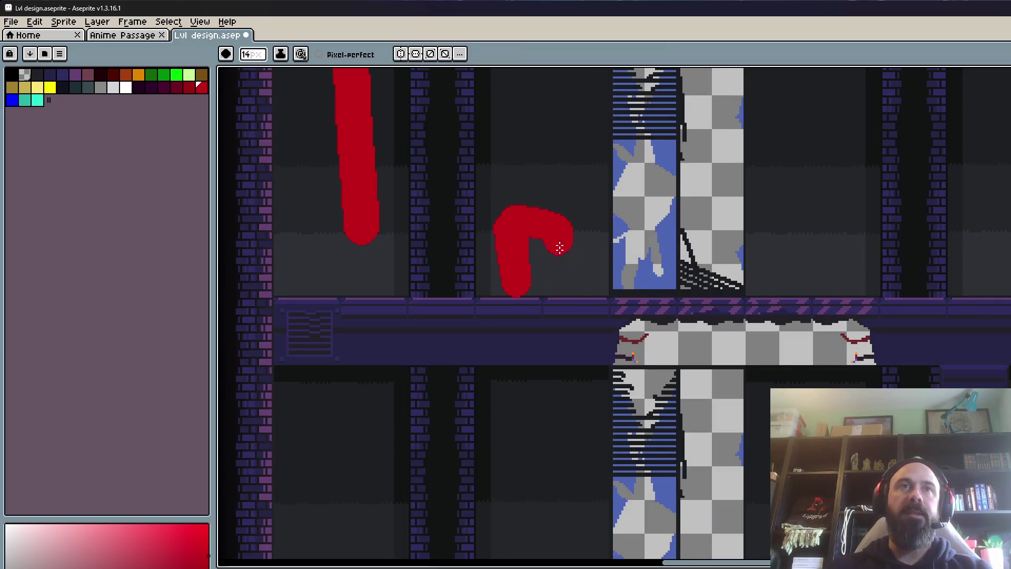
left_click_drag(348, 199, 410, 210)
left_click_drag(521, 215, 485, 305)
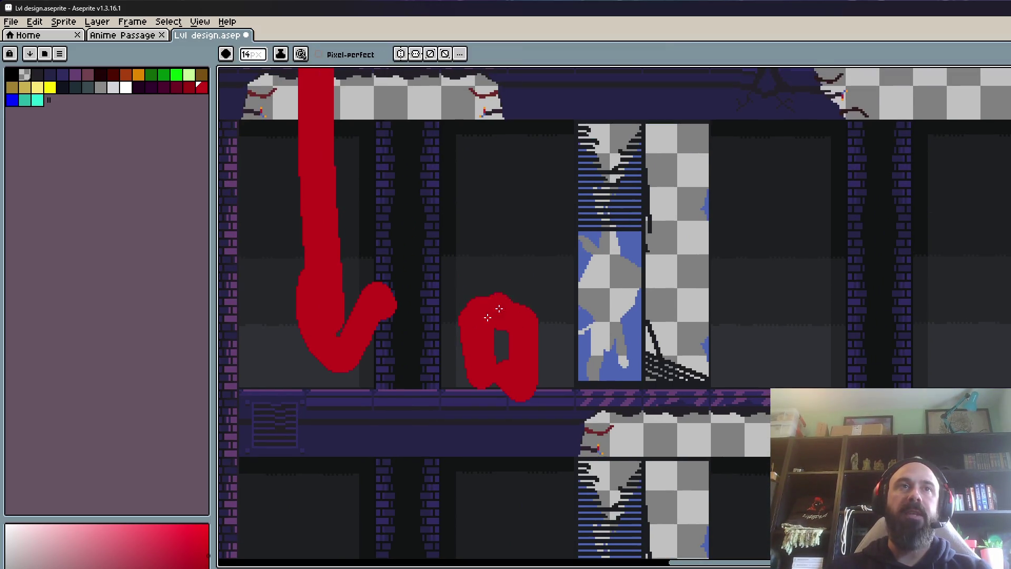
scroll(543, 298, "down", 2)
scroll(659, 316, "up", 1)
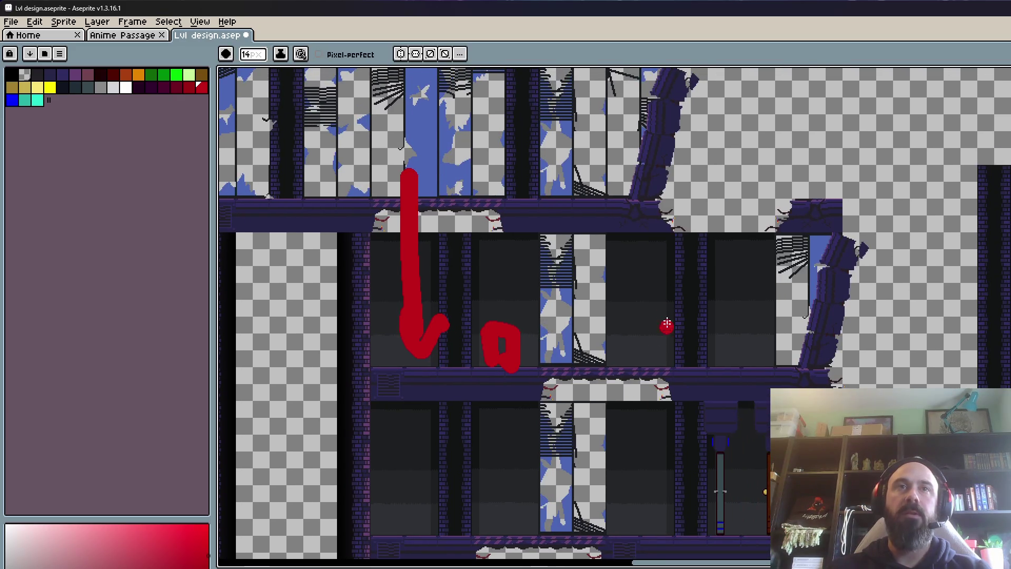
left_click_drag(664, 299, 707, 355)
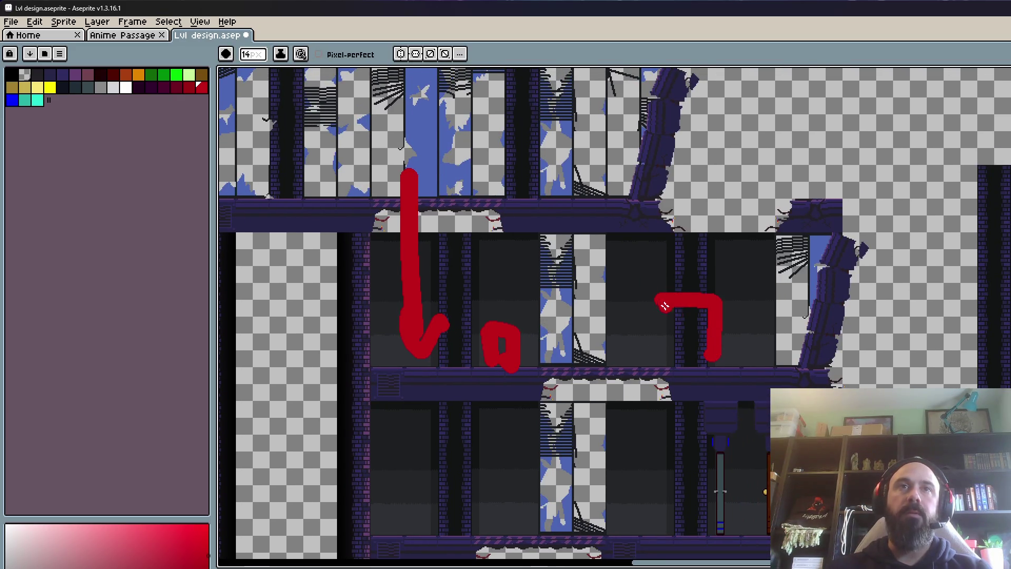
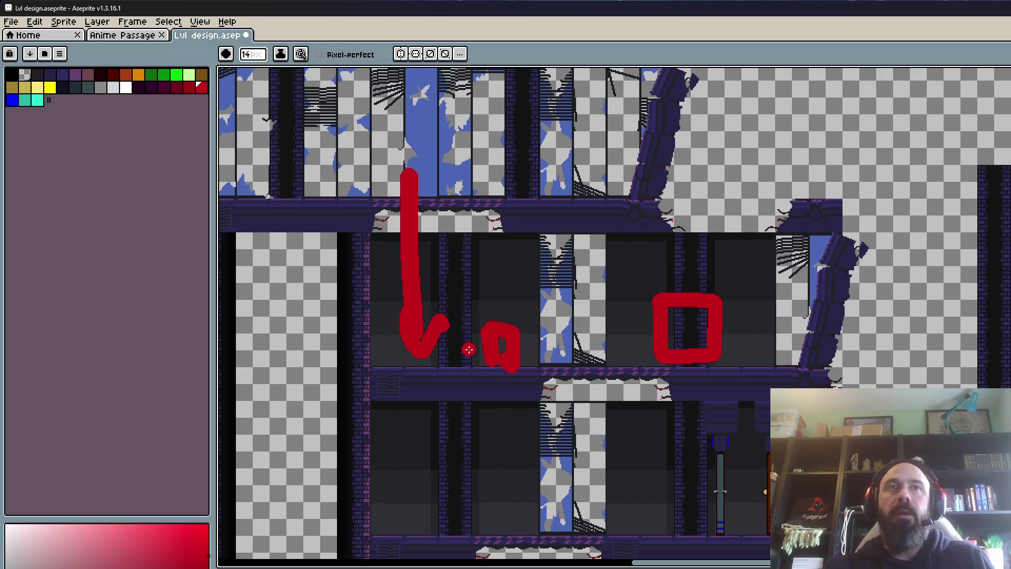
Step: Draw a red rightward arrow from the little o toward the big red square
left_click_drag(507, 308, 582, 314)
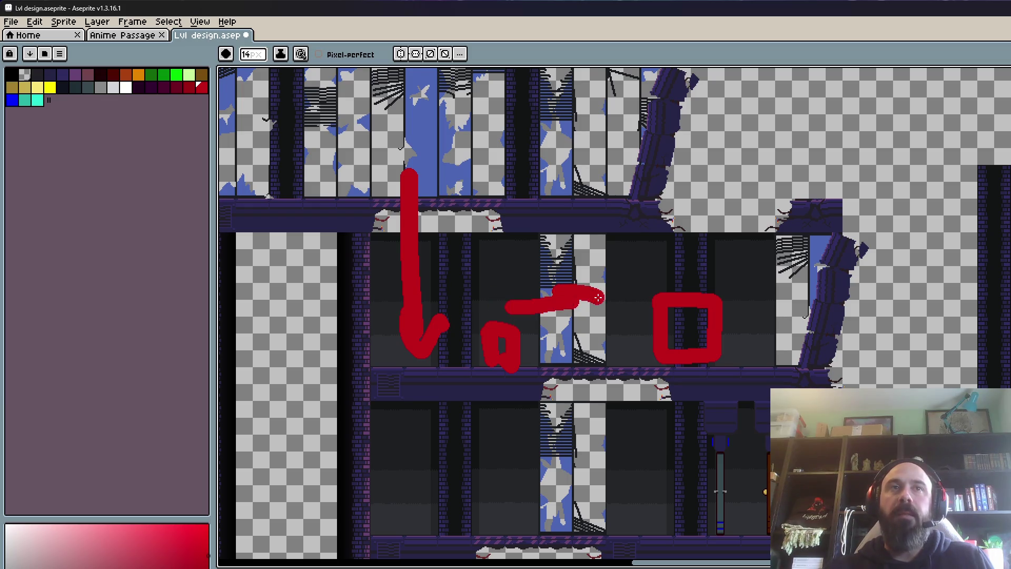
scroll(593, 331, "up", 3)
scroll(368, 354, "down", 3)
scroll(332, 354, "up", 2)
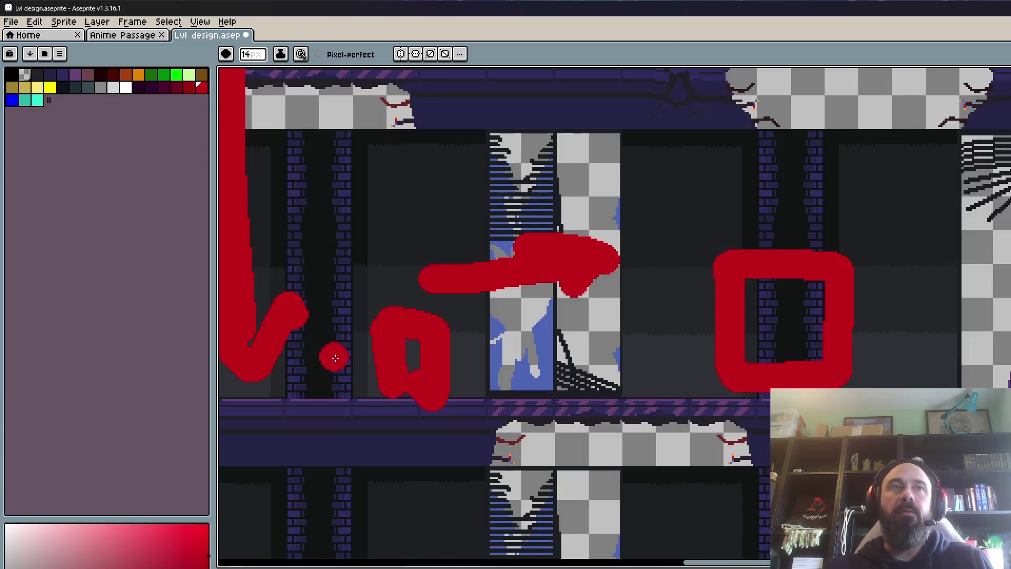
scroll(334, 357, "down", 2)
scroll(479, 339, "up", 2)
Step: Add an extra horizontal red stroke to the arrow, then undo it
left_click_drag(487, 341, 416, 337)
key("v")
key("ctrl+z")
key("b")
Step: Thicken the red x with another diagonal brush stroke
scroll(560, 343, "down", 3)
scroll(591, 319, "up", 1)
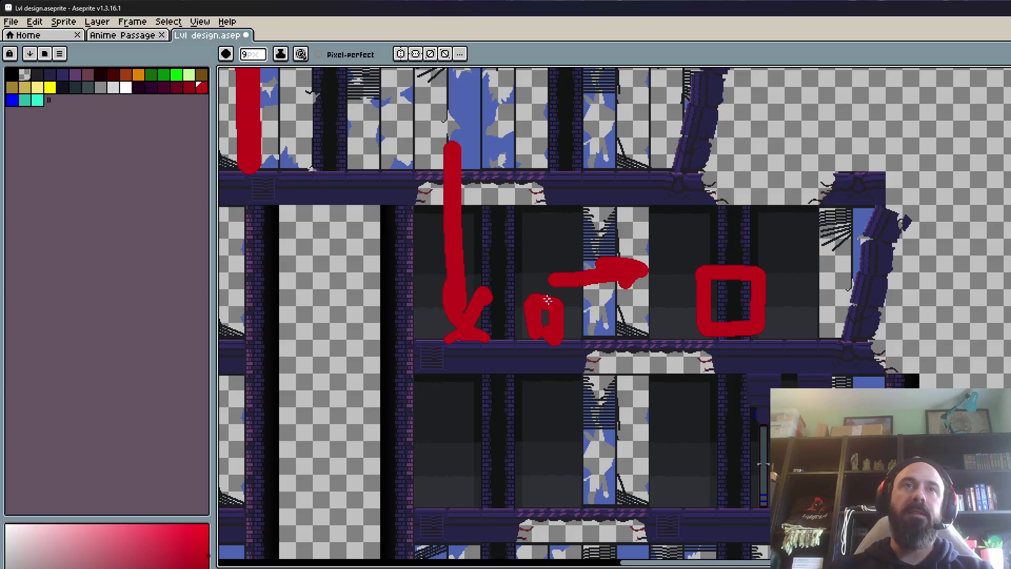
scroll(527, 295, "up", 3)
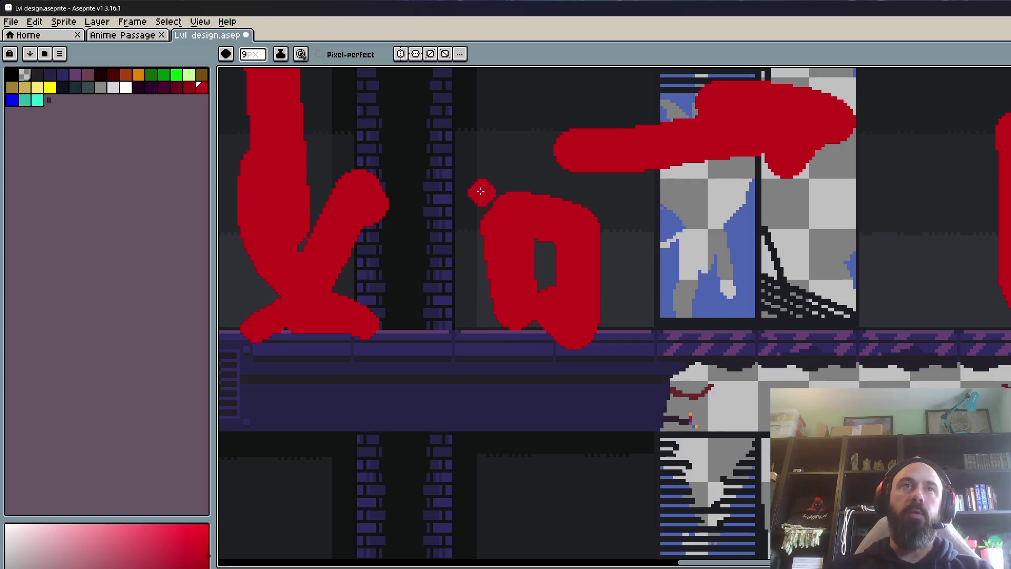
left_click_drag(457, 148, 415, 225)
Step: Paint a short red bracket stroke and small square left of the big square
key("h")
left_click_drag(681, 277, 502, 317)
key("v")
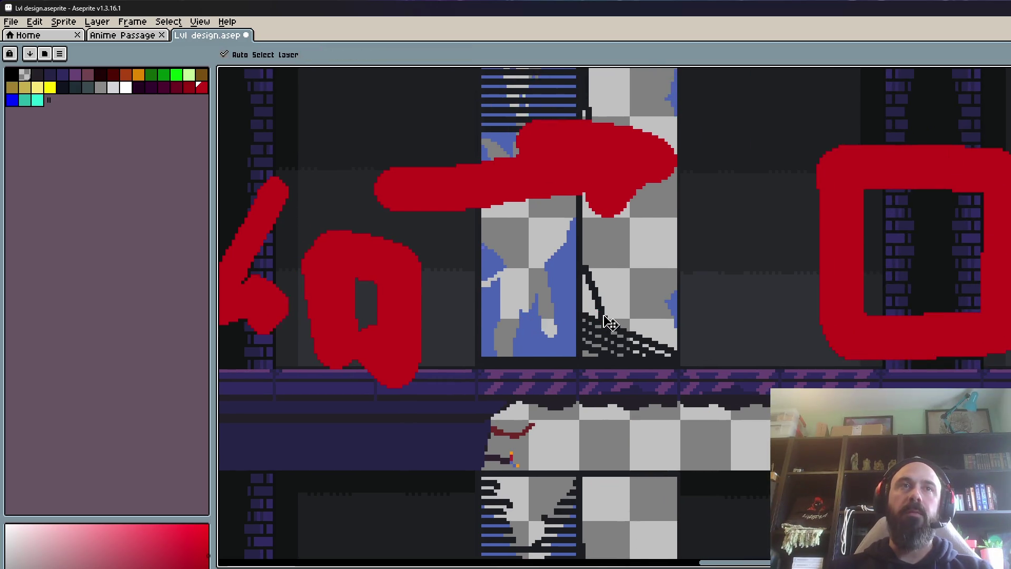
key("b")
left_click_drag(814, 232, 743, 353)
scroll(742, 353, "down", 3)
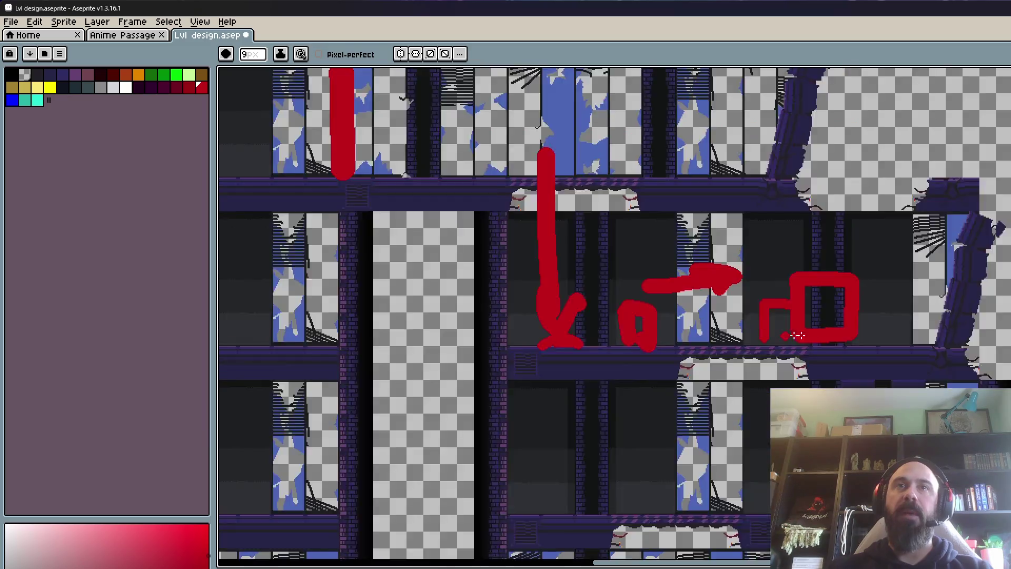
scroll(769, 334, "up", 2)
left_click_drag(830, 287, 803, 335)
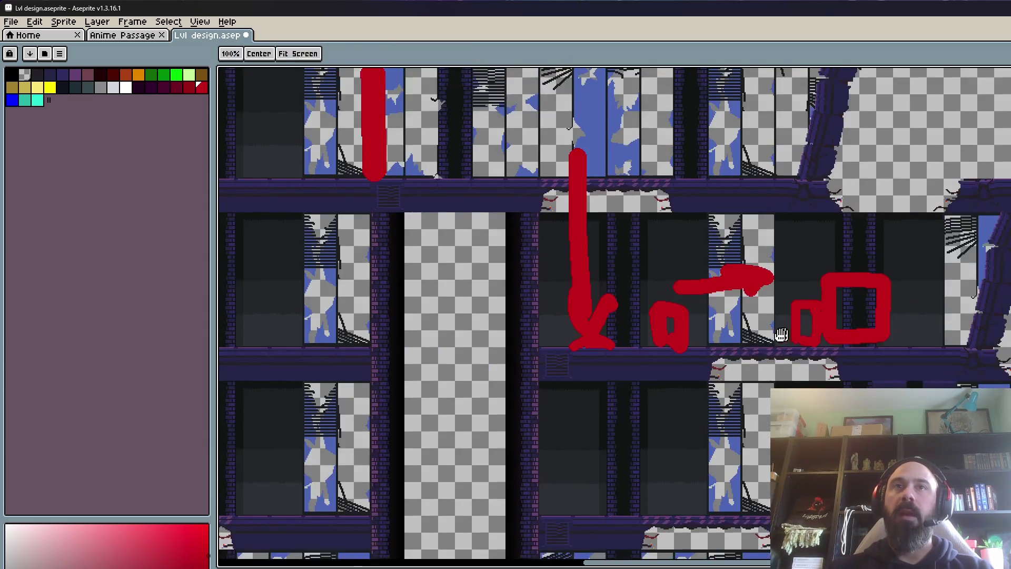
scroll(723, 372, "down", 2)
Step: Undo a stray red arc over the big square and part of the small square
left_click_drag(723, 372, 890, 340)
key("h")
scroll(796, 344, "down", 3)
key("ctrl+z")
key("v")
key("ctrl+z")
key("b")
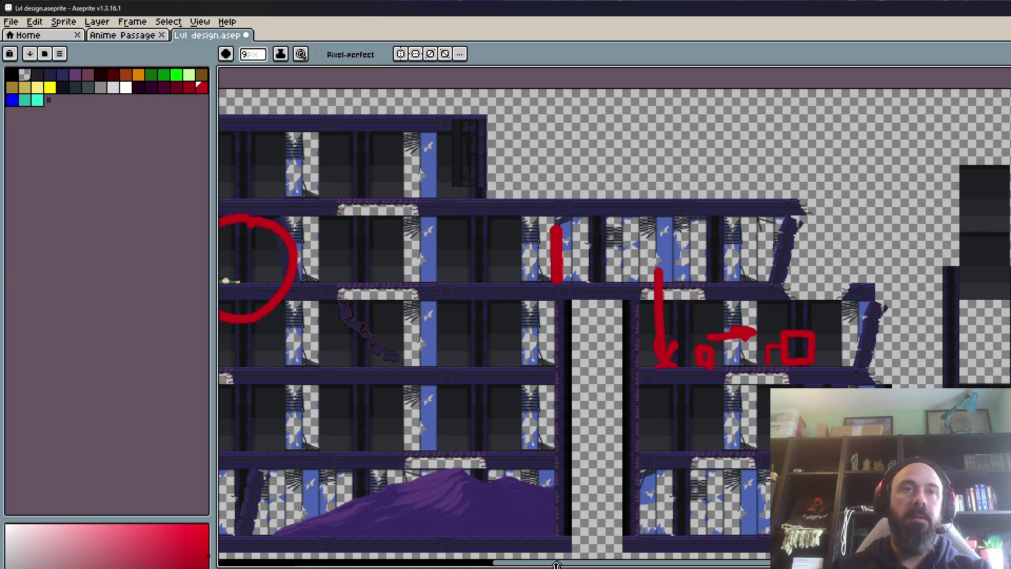
Step: Draw a red caret-headed arrow atop the short vertical line, pointing up to the upper floor
left_click_drag(544, 564, 474, 559)
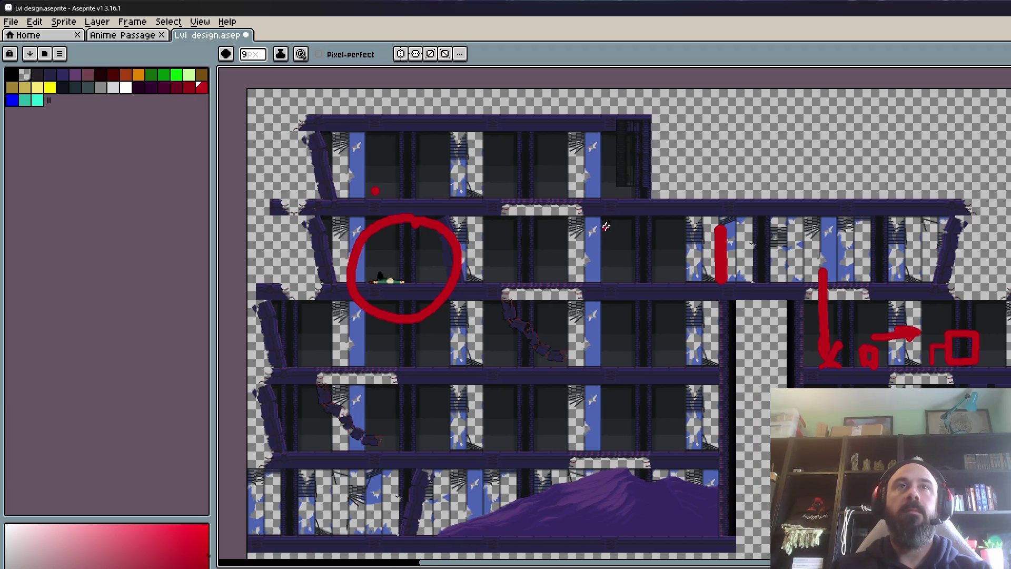
scroll(611, 226, "up", 3)
scroll(611, 227, "down", 3)
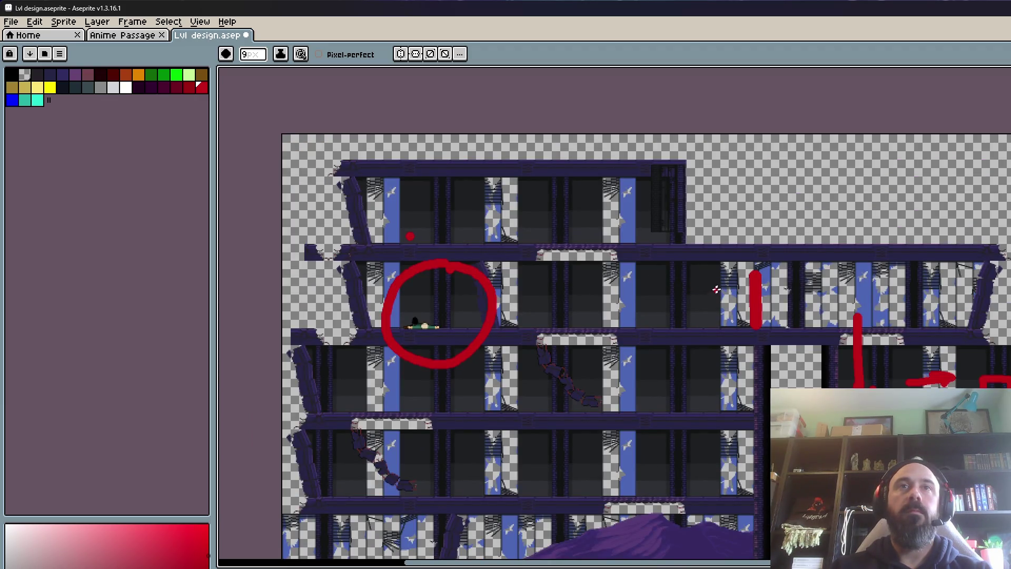
mouse_move(728, 287)
left_mouse_down()
mouse_move(731, 241)
mouse_move(742, 243)
left_mouse_up()
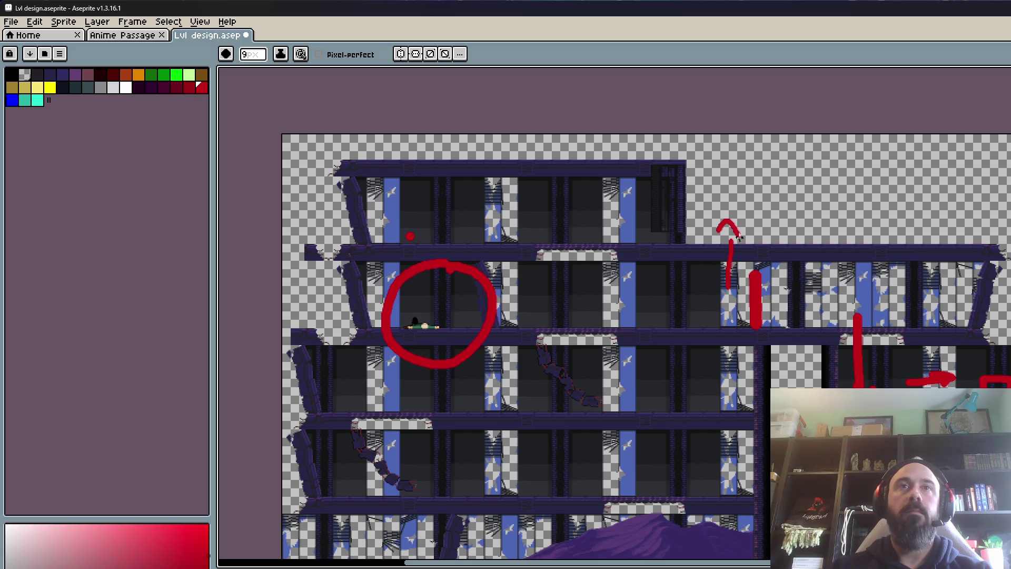
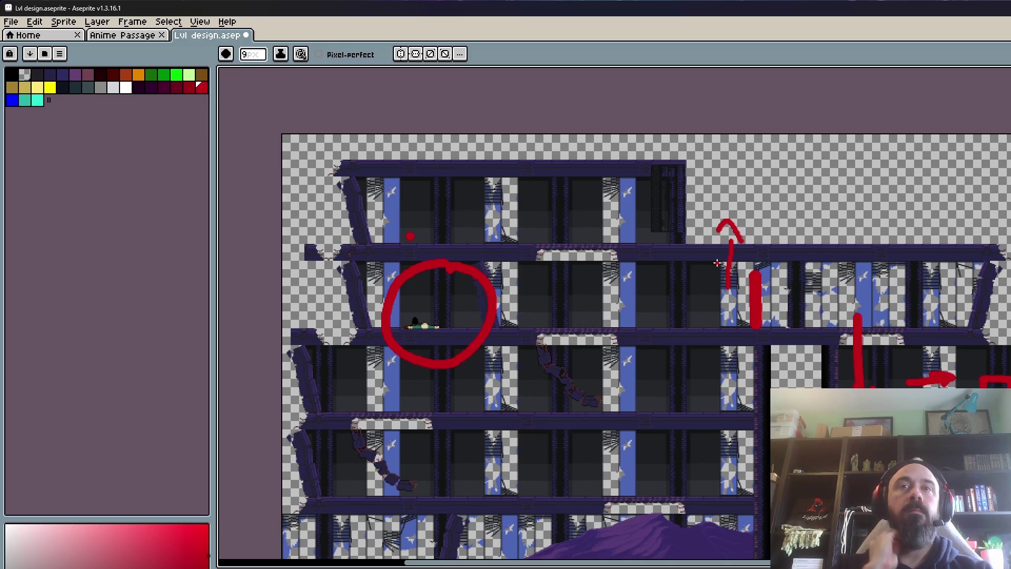
Step: Draw a small red circle around a spot on the right section's lower floor
scroll(1001, 500, "up", 2)
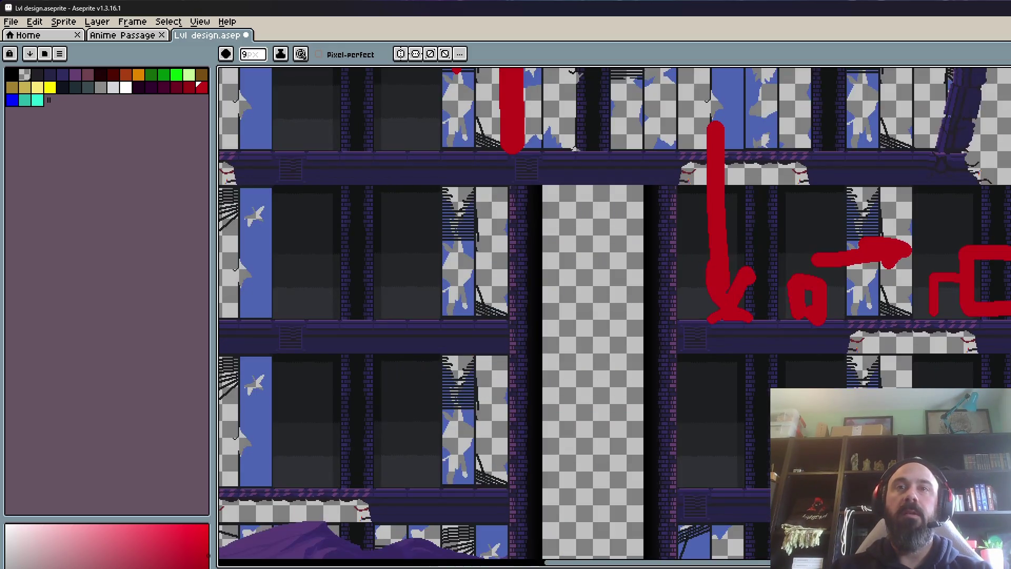
left_click_drag(755, 434, 748, 429)
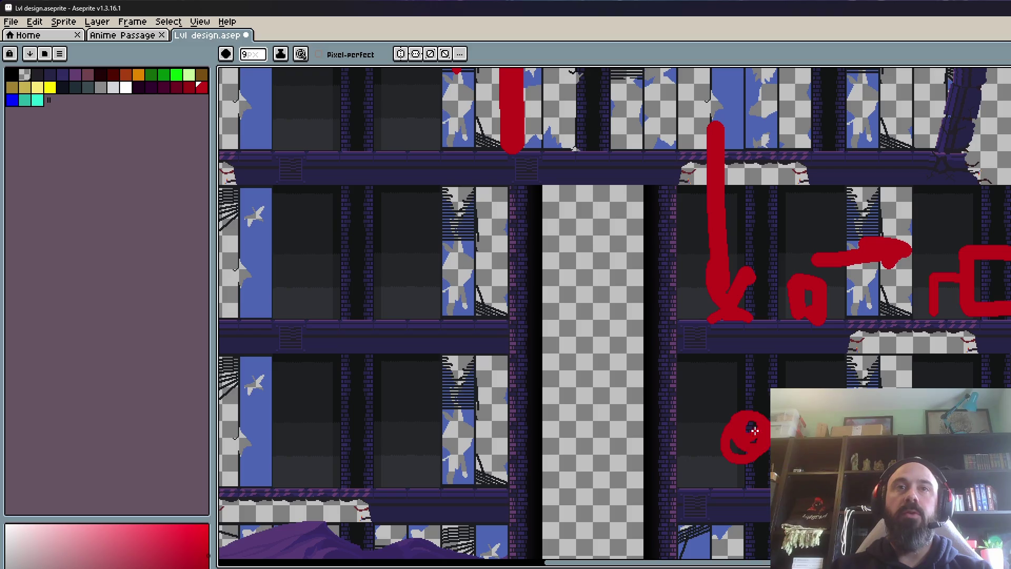
scroll(750, 432, "down", 3)
Step: Zoom in and out repeatedly to review the annotated level layout
scroll(791, 498, "up", 1)
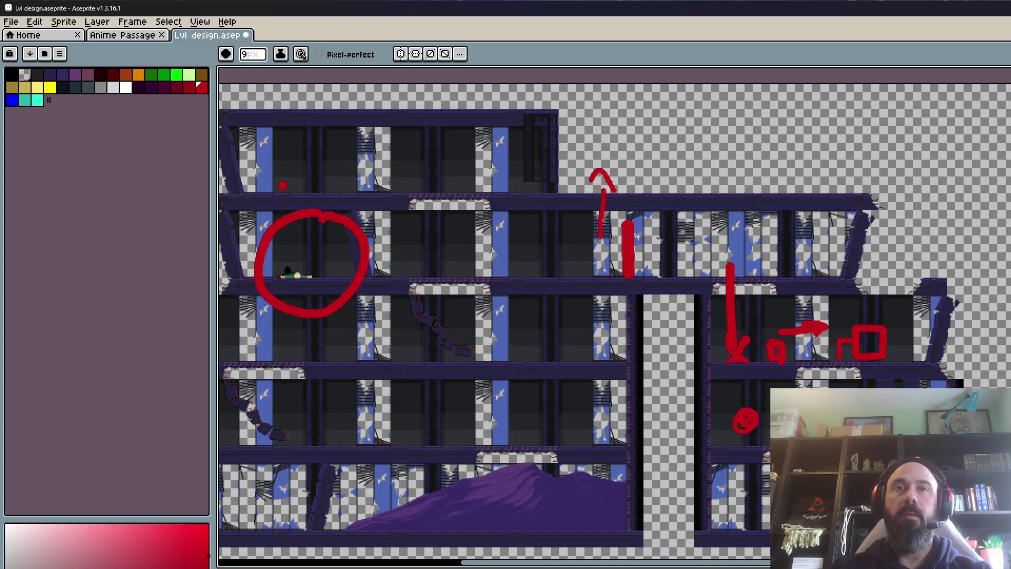
scroll(943, 508, "down", 1)
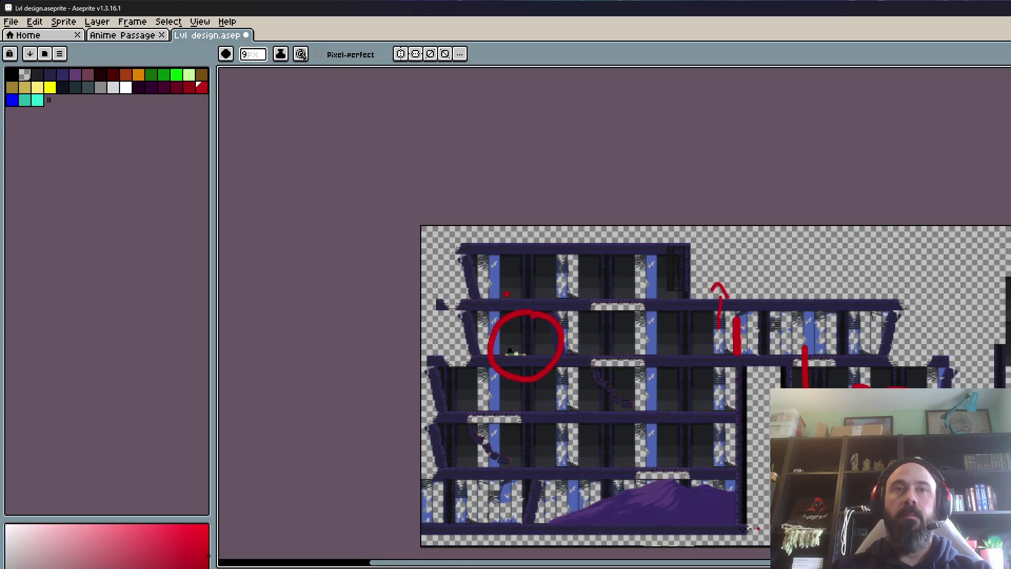
scroll(550, 515, "up", 1)
scroll(505, 498, "down", 1)
scroll(504, 502, "up", 3)
scroll(577, 400, "down", 1)
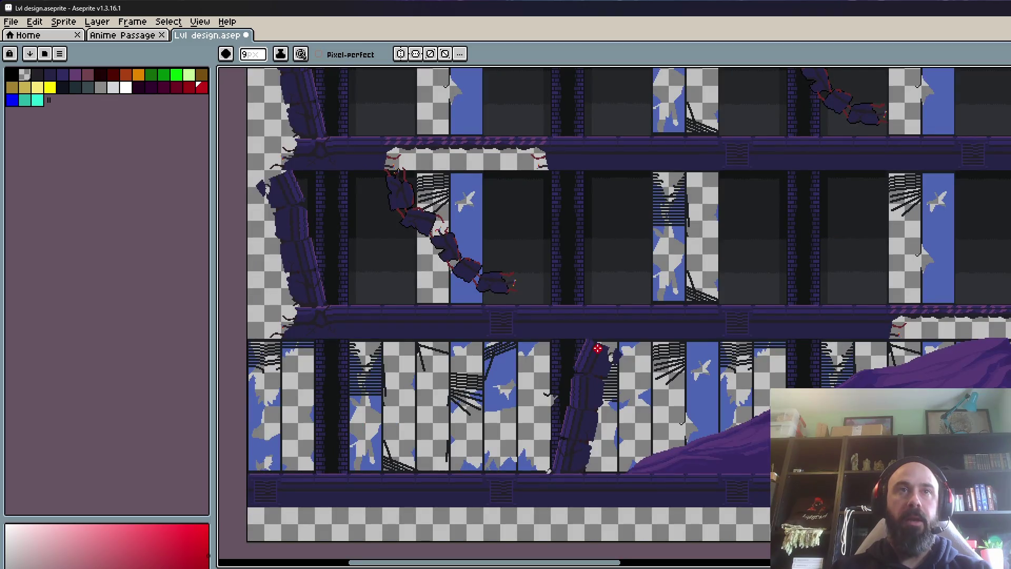
scroll(596, 347, "up", 2)
scroll(597, 348, "down", 1)
scroll(597, 348, "down", 1)
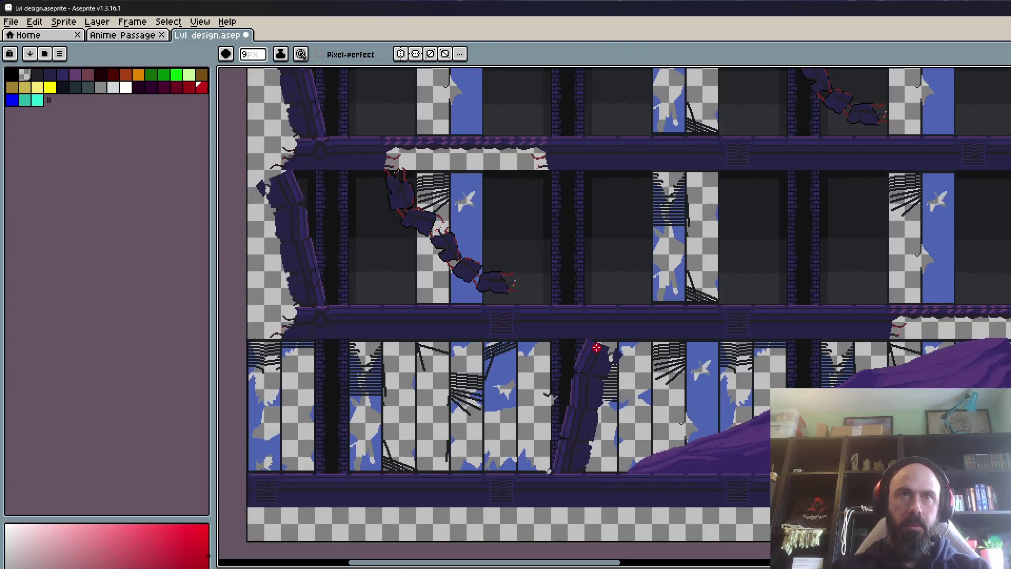
scroll(582, 409, "down", 1)
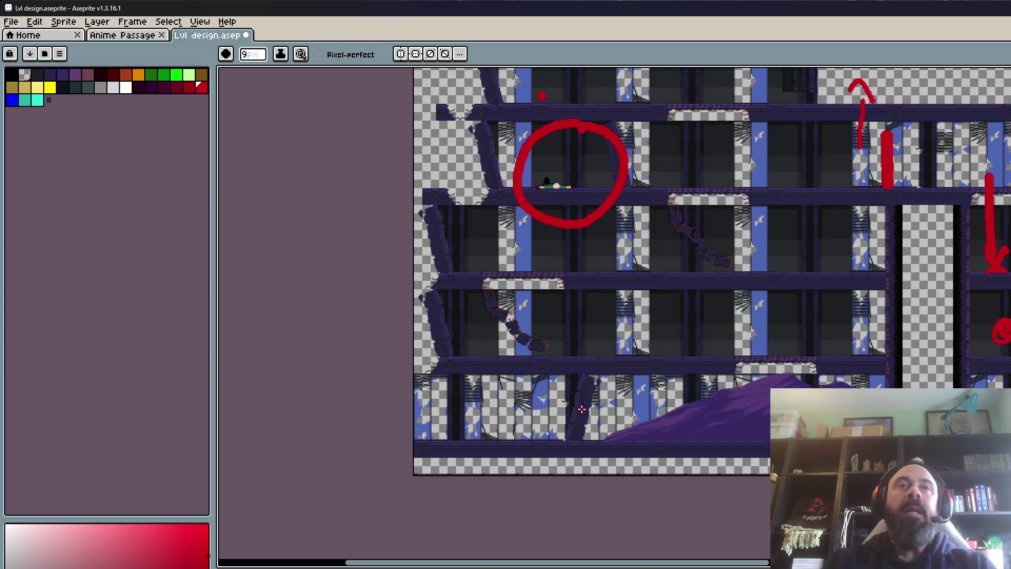
scroll(581, 408, "up", 3)
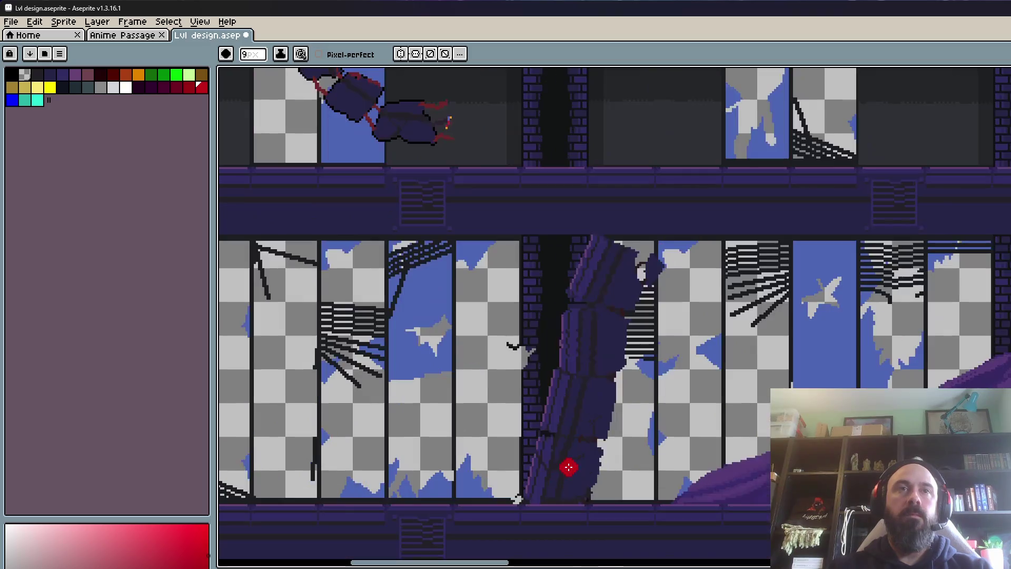
scroll(569, 467, "down", 2)
scroll(568, 467, "up", 2)
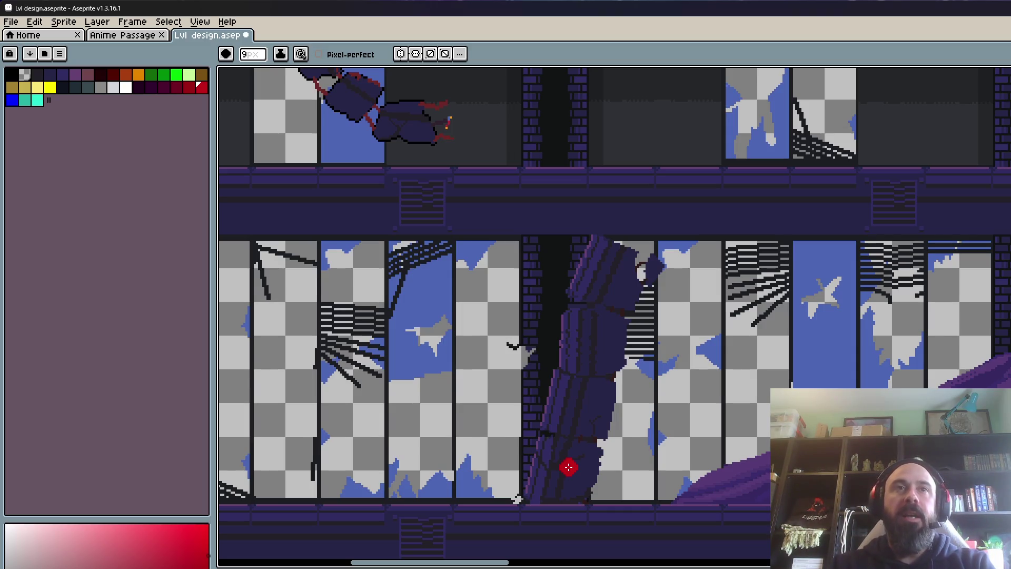
scroll(582, 481, "down", 3)
scroll(584, 502, "up", 1)
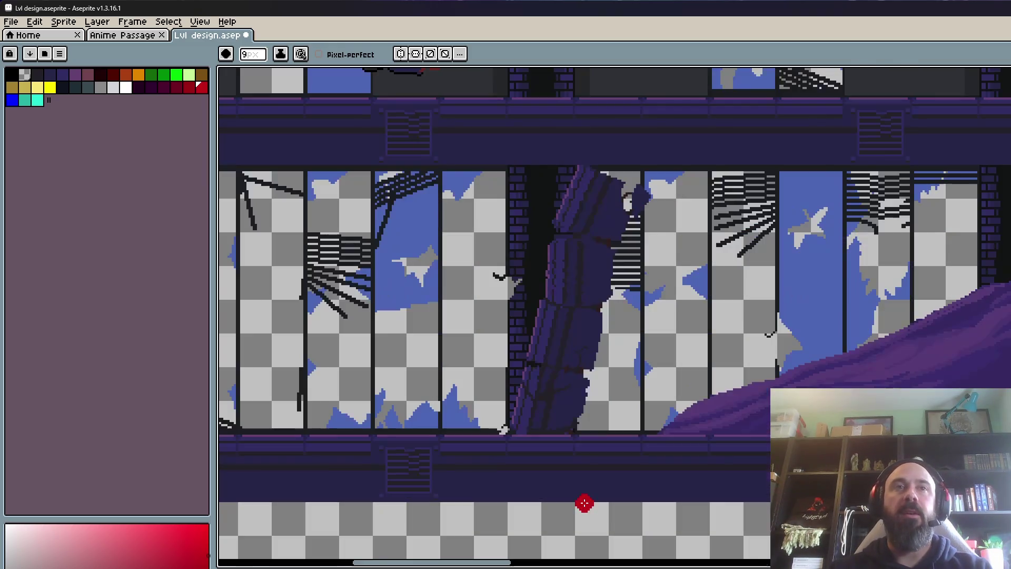
scroll(587, 260, "up", 1)
scroll(586, 262, "up", 1)
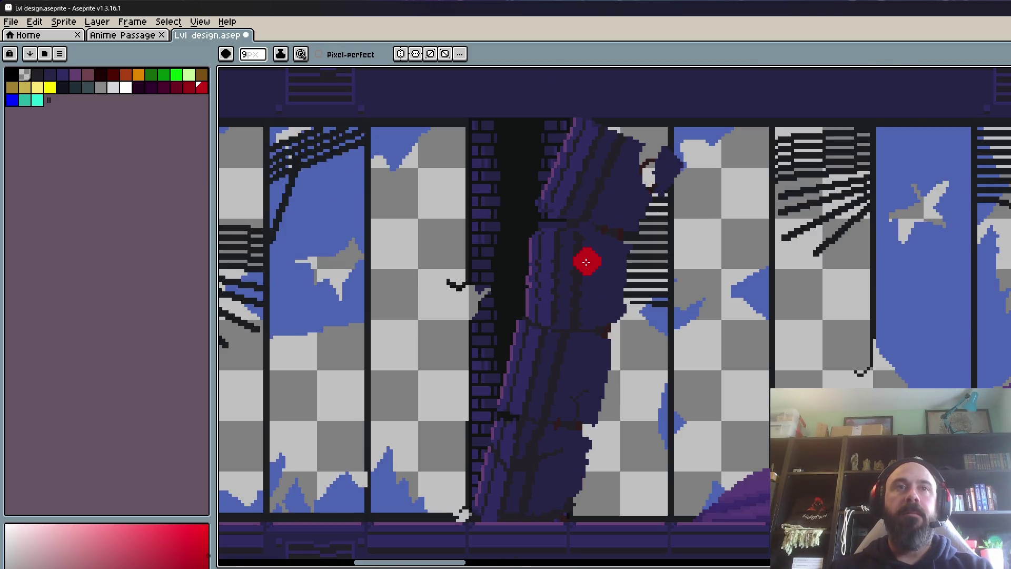
scroll(586, 262, "down", 3)
scroll(576, 134, "up", 1)
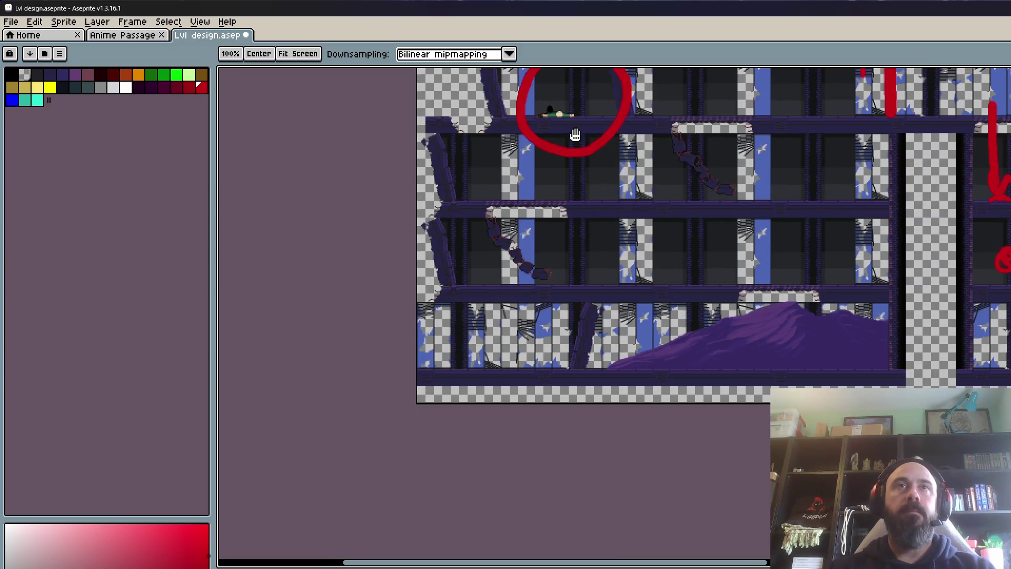
left_click_drag(575, 135, 553, 231)
scroll(553, 226, "up", 2)
scroll(535, 320, "down", 2)
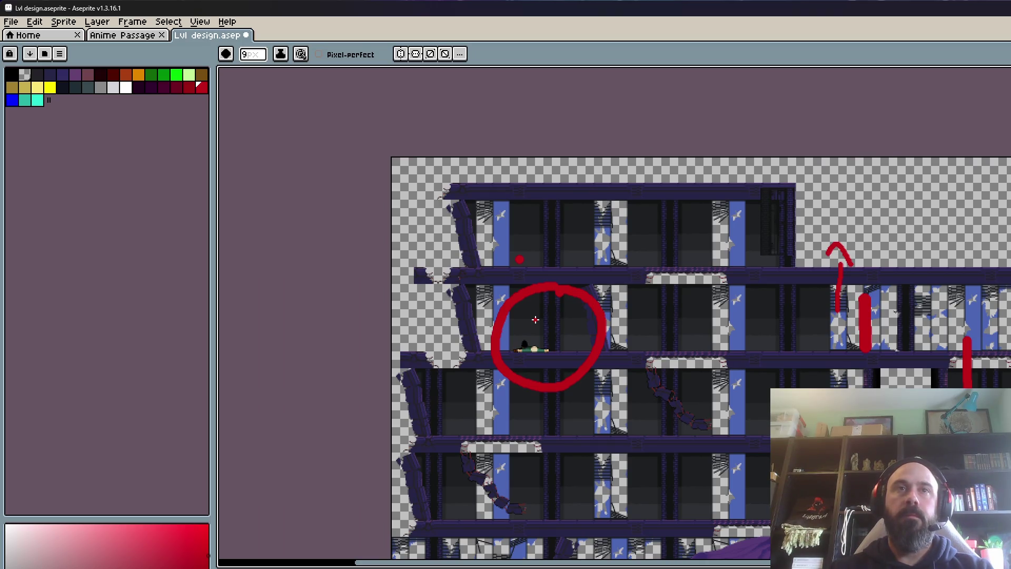
scroll(531, 344, "down", 1)
scroll(540, 511, "up", 5)
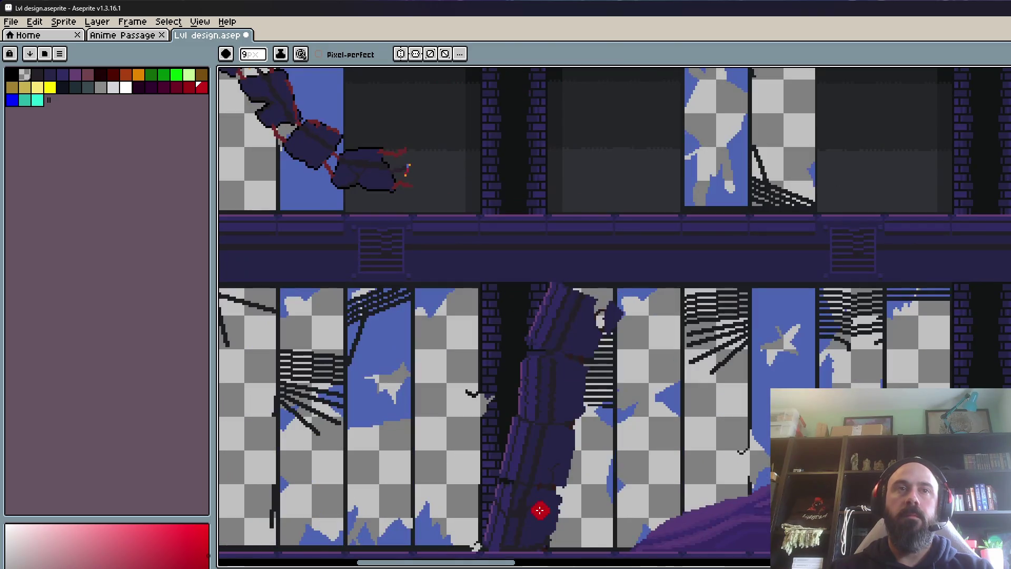
scroll(537, 497, "down", 2)
scroll(534, 501, "up", 2)
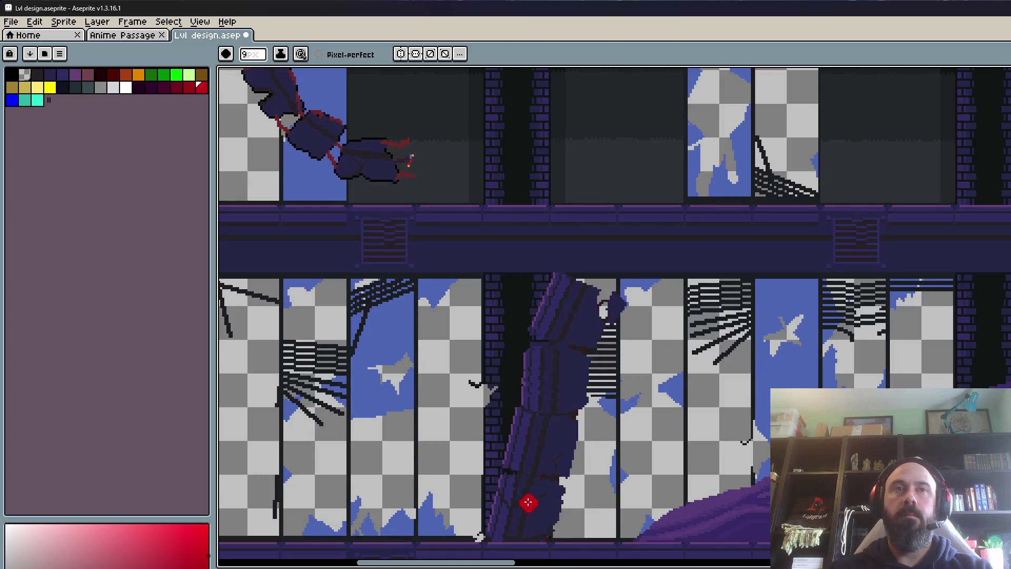
scroll(528, 502, "down", 2)
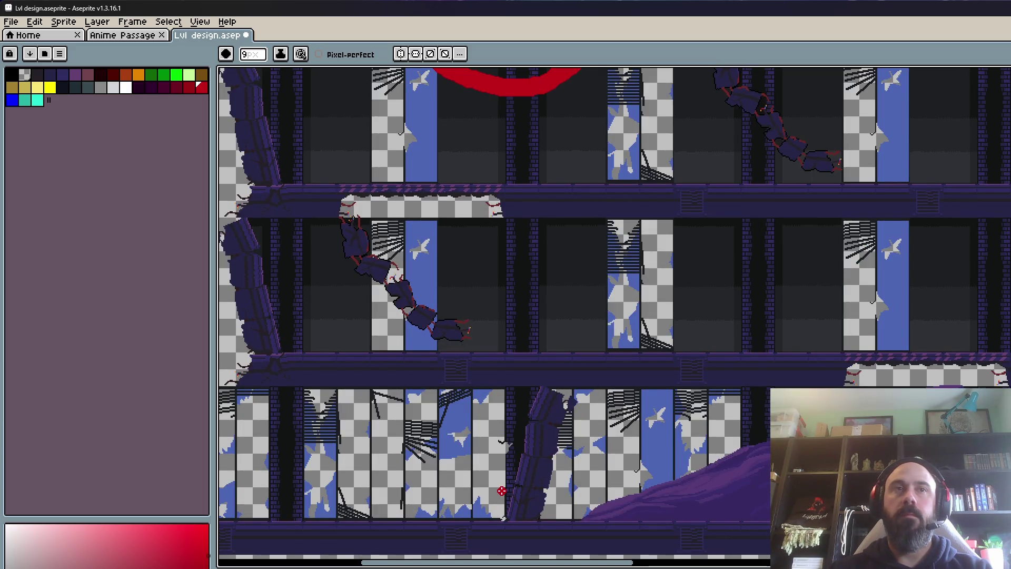
scroll(500, 485, "down", 1)
scroll(495, 477, "up", 1)
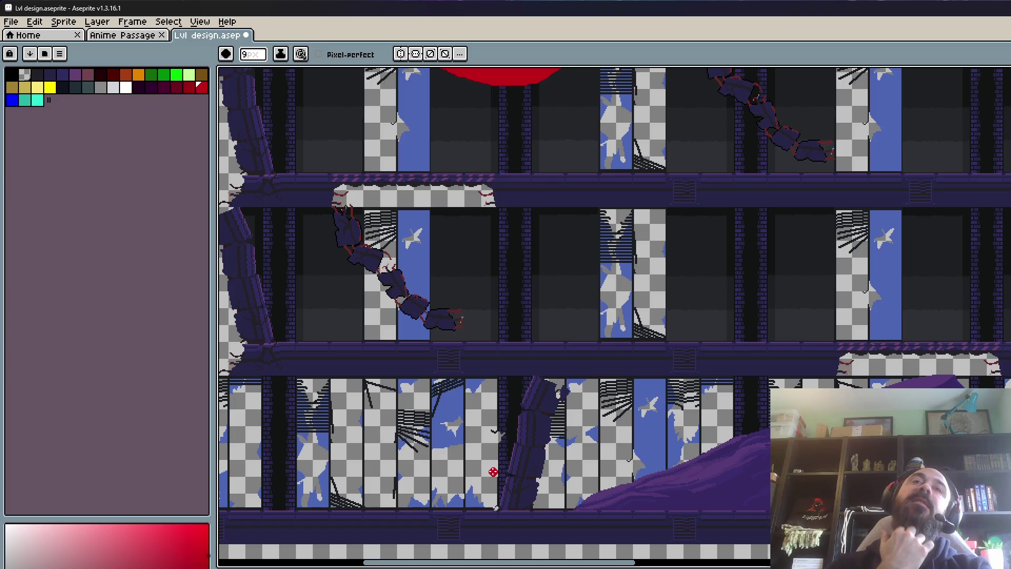
scroll(493, 472, "down", 2)
scroll(493, 472, "down", 1)
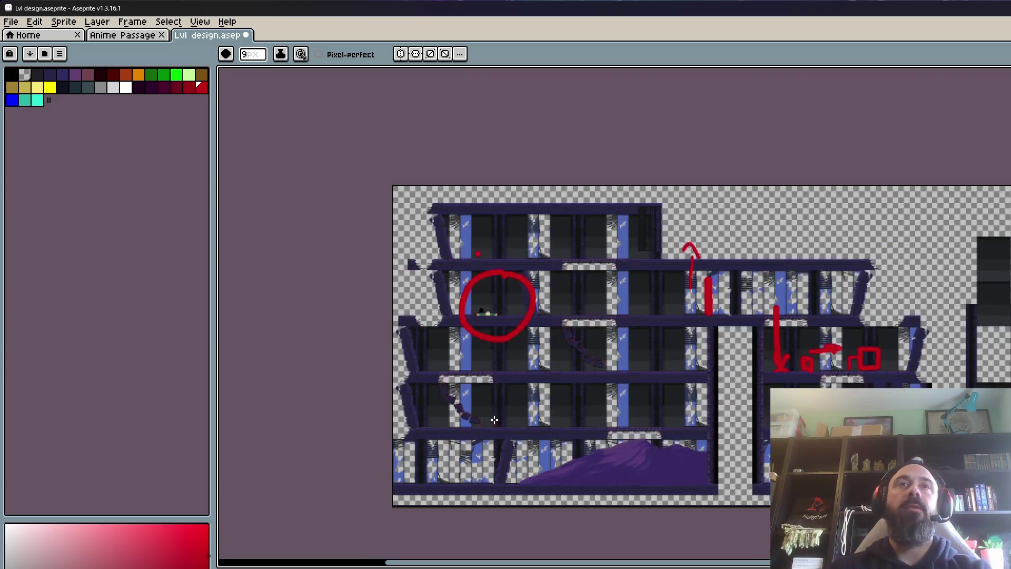
scroll(637, 235, "up", 5)
scroll(700, 235, "down", 2)
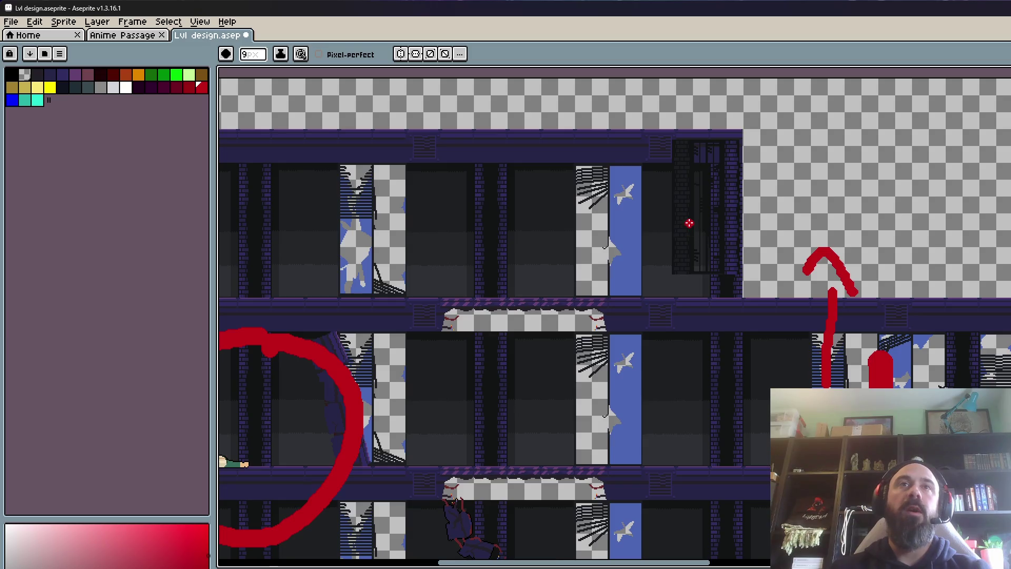
scroll(688, 221, "down", 2)
scroll(478, 263, "up", 3)
scroll(366, 252, "down", 2)
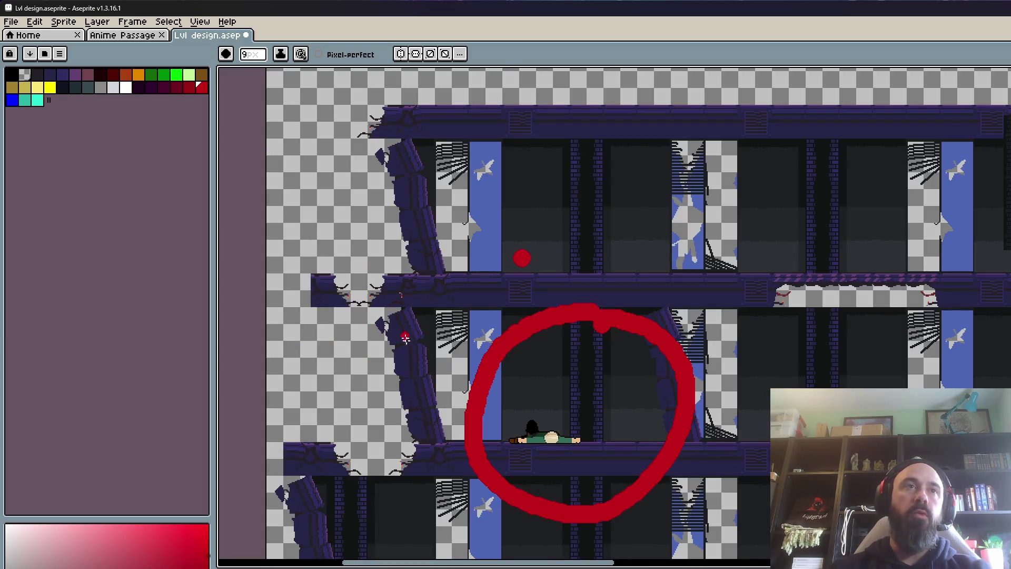
scroll(418, 384, "down", 1)
scroll(419, 387, "up", 2)
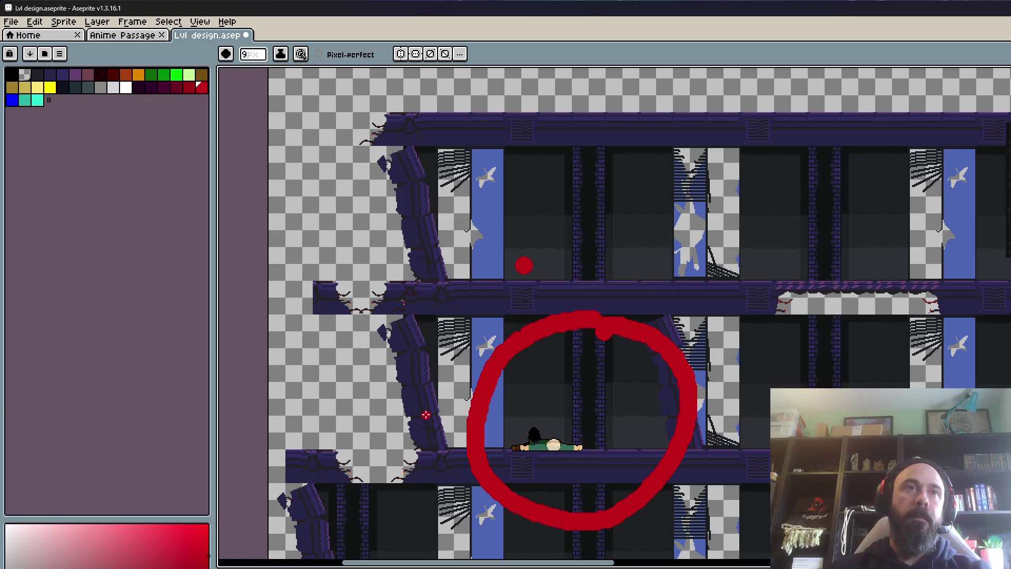
scroll(429, 435, "down", 2)
scroll(429, 443, "up", 3)
scroll(397, 284, "down", 1)
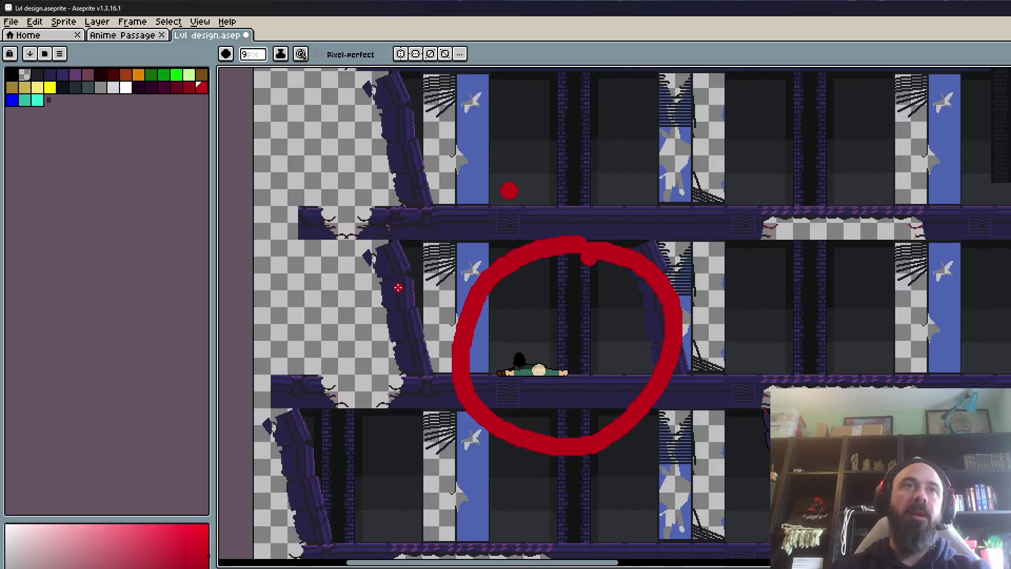
scroll(397, 287, "down", 1)
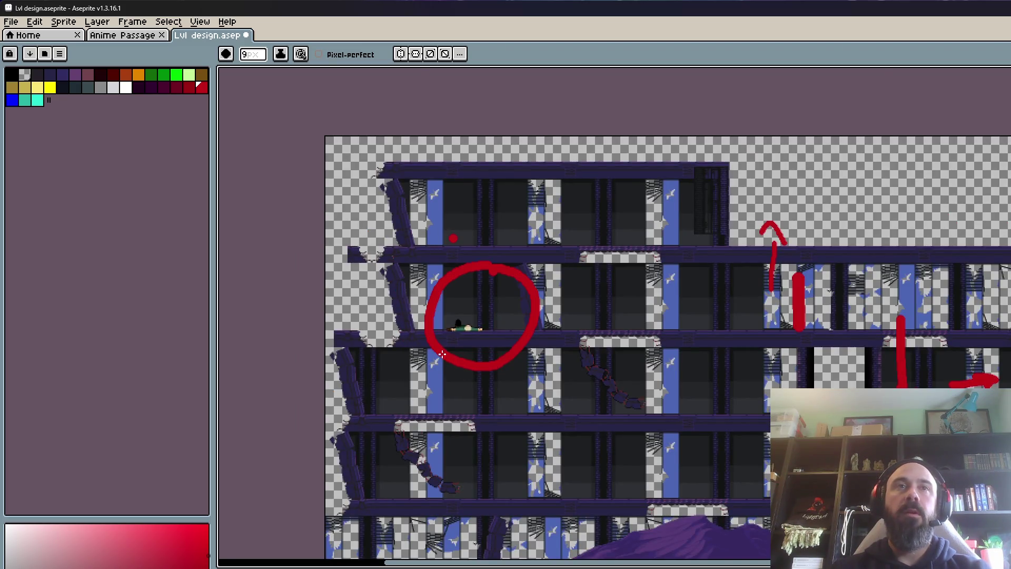
scroll(444, 356, "up", 2)
scroll(363, 283, "down", 2)
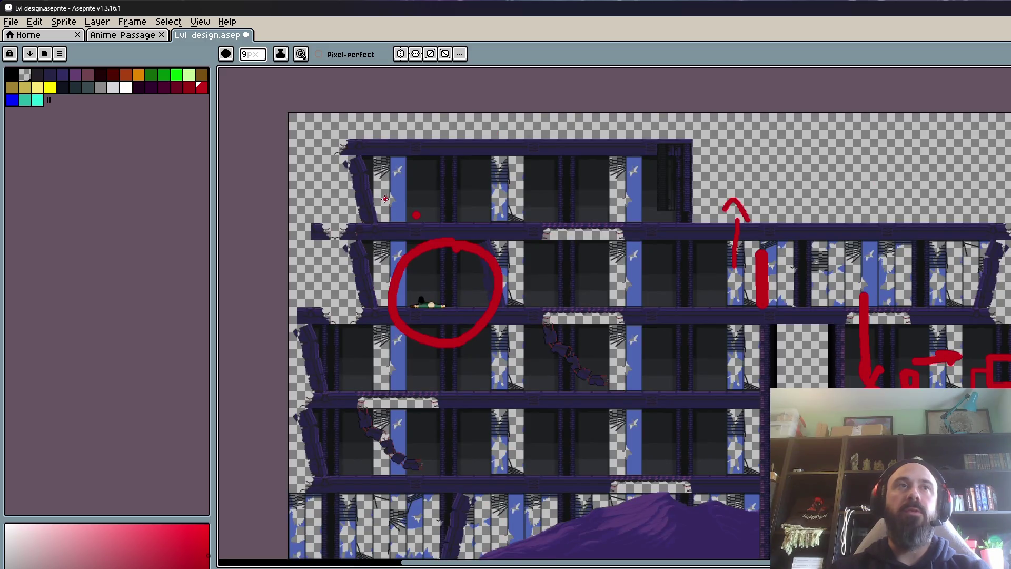
scroll(489, 212, "up", 2)
scroll(485, 210, "down", 2)
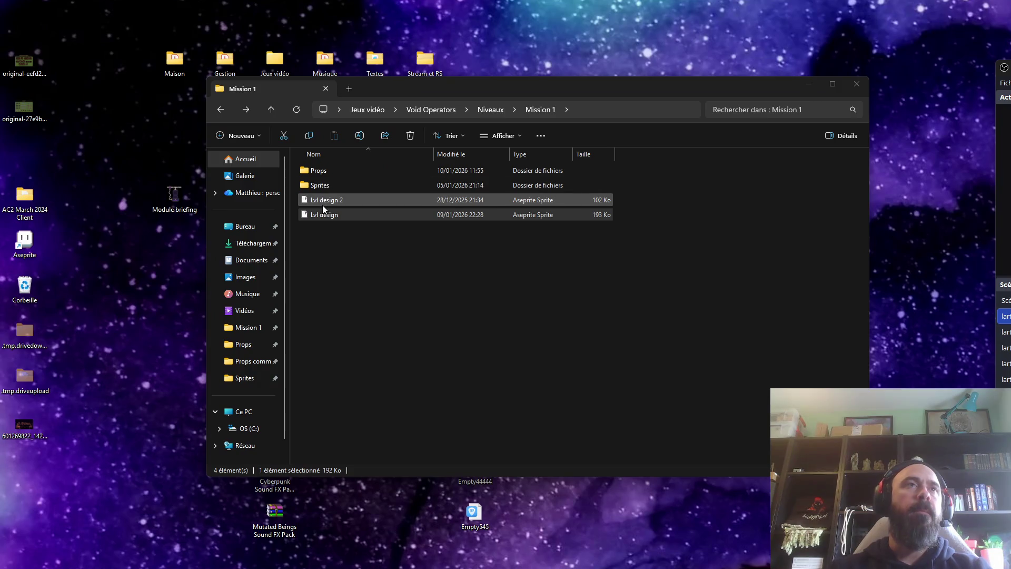
Step: Find the Props folder under Mission 1 and launch the Tileset 2D sprite from it
double_click(335, 172)
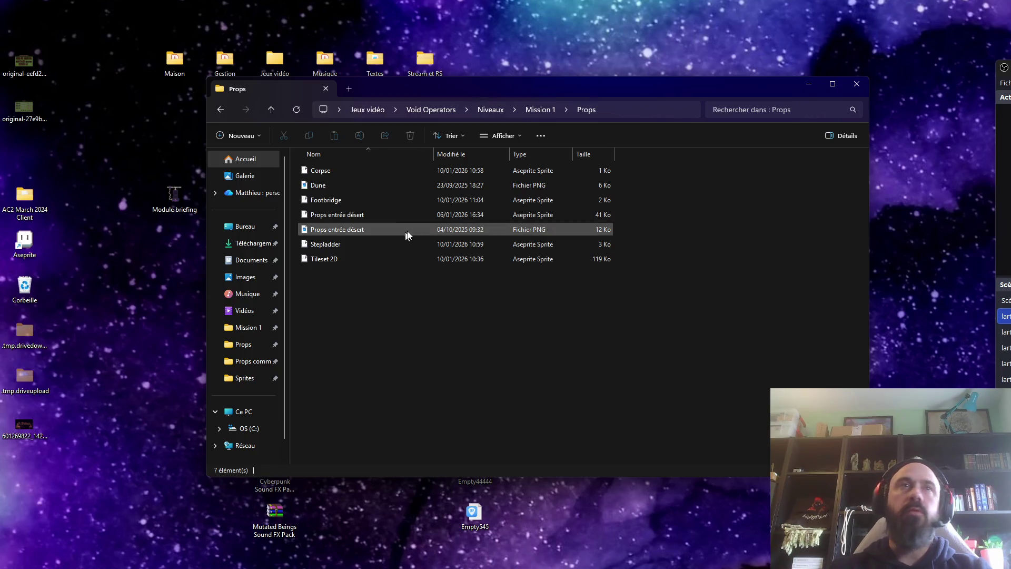
left_click(335, 216)
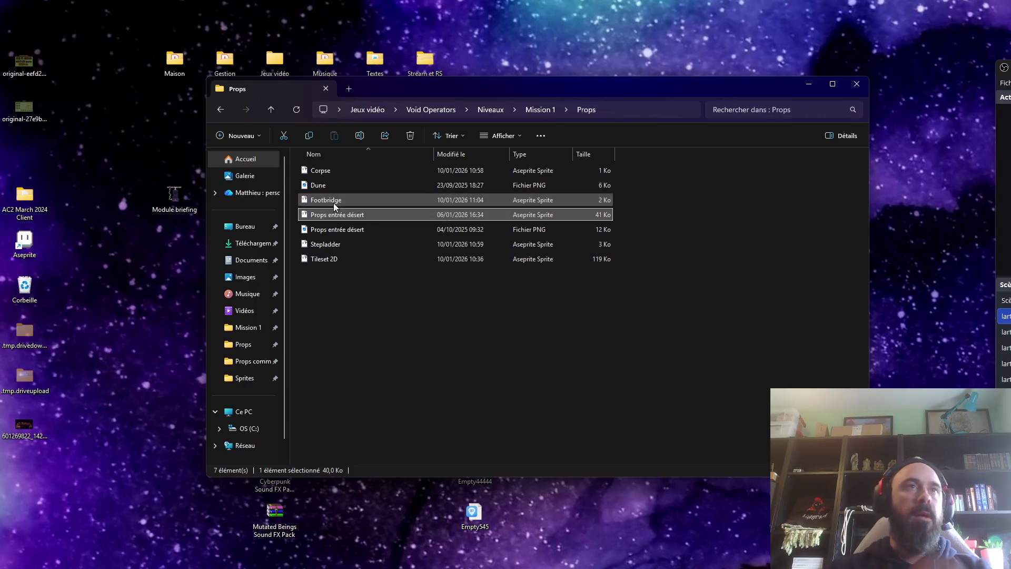
left_click(220, 110)
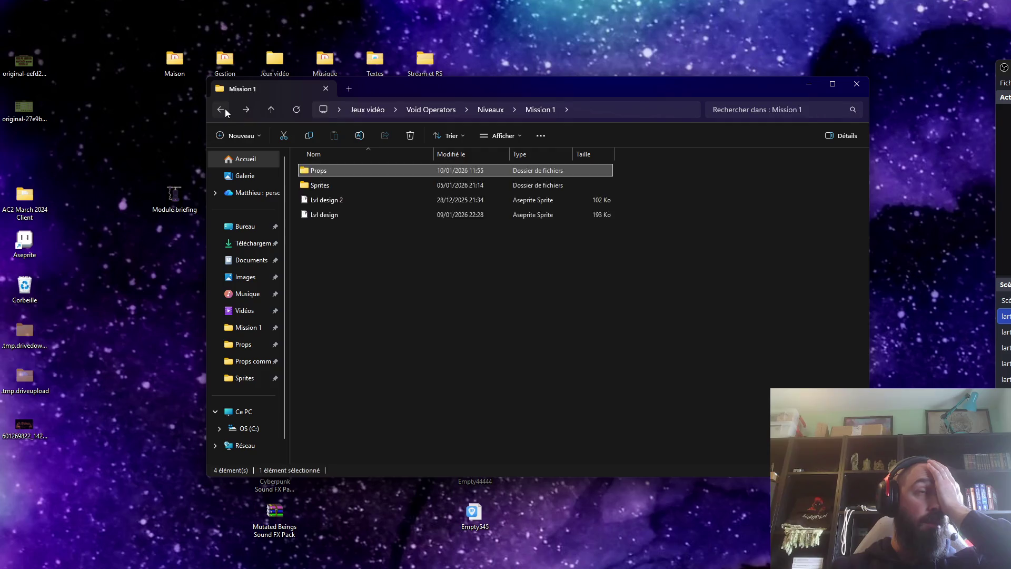
left_click(221, 109)
double_click(342, 185)
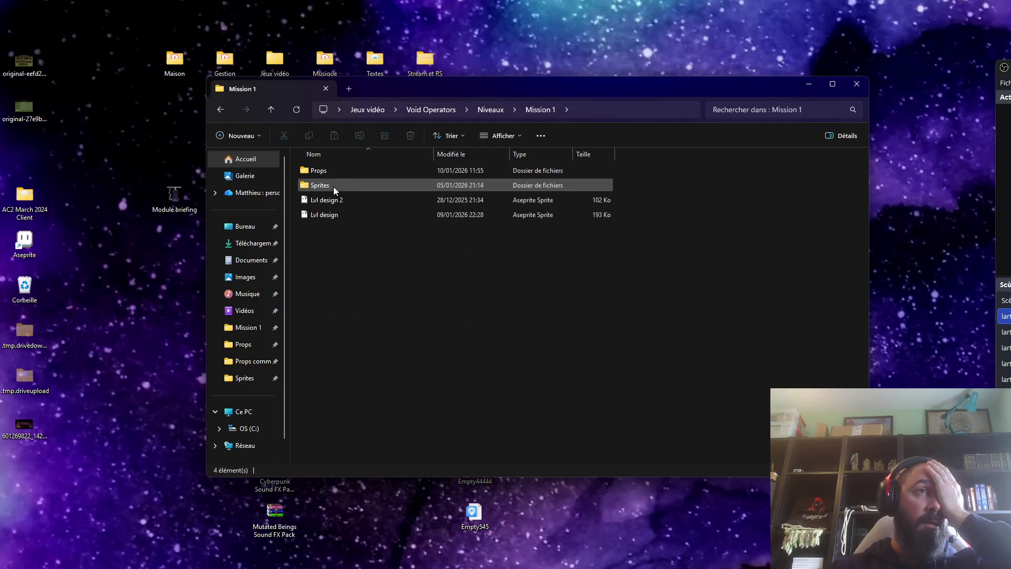
double_click(329, 171)
double_click(337, 260)
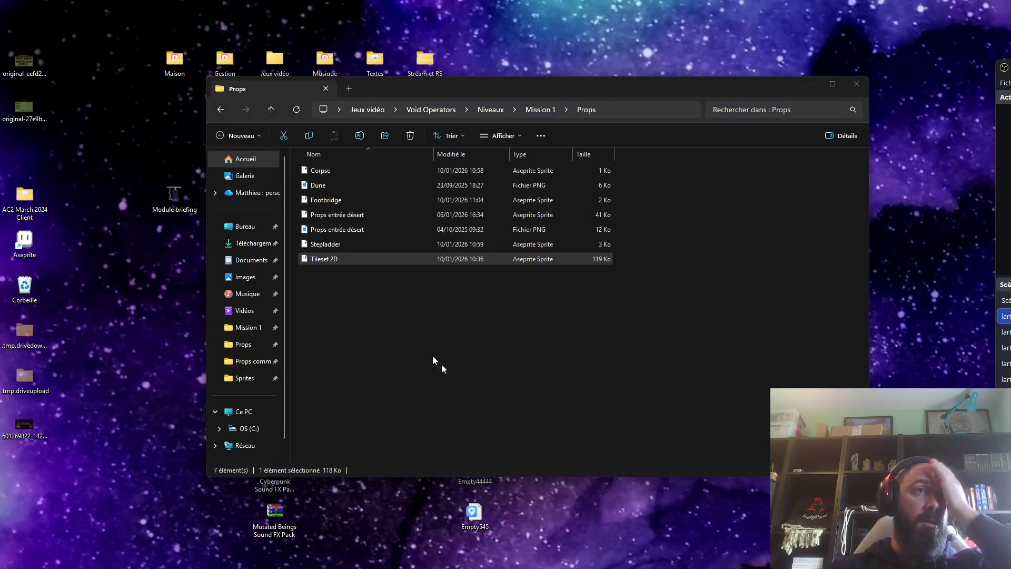
Step: Zoom into the Tileset 2D sprite to inspect its pillar pieces
scroll(767, 353, "up", 3)
scroll(766, 358, "up", 2)
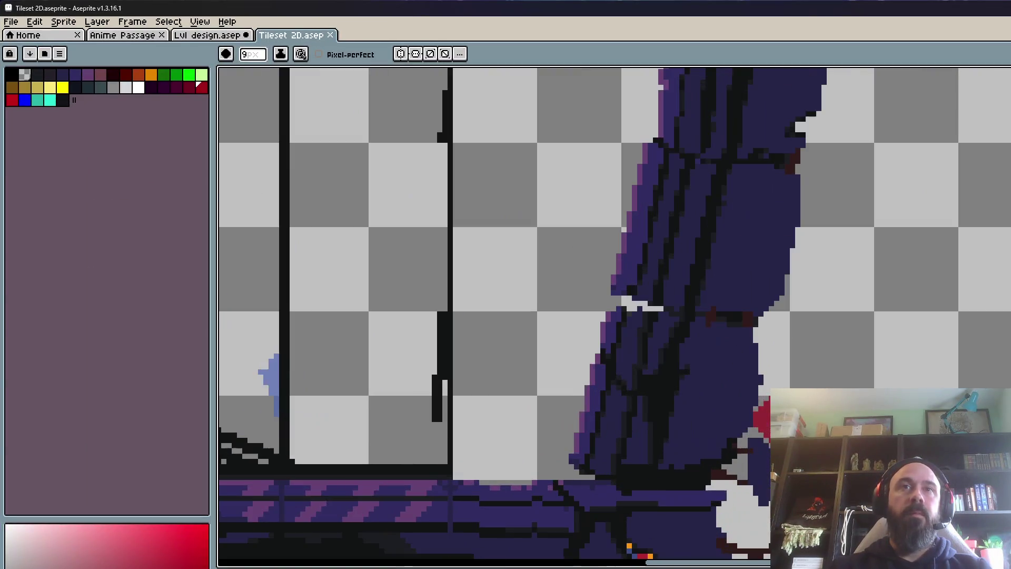
scroll(672, 409, "down", 2)
scroll(694, 199, "up", 3)
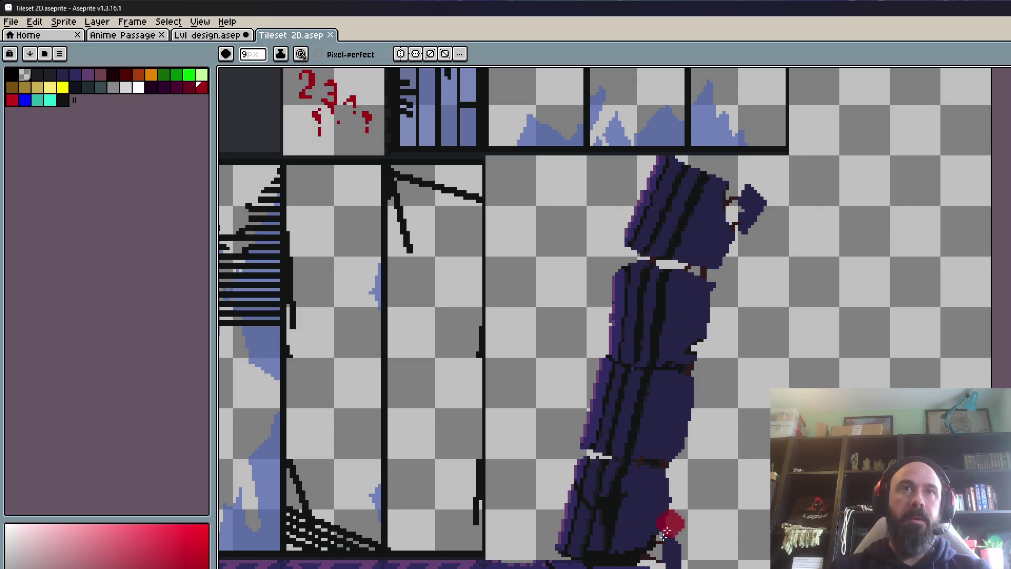
Step: Compare the Anime Passage fallen pillar with Tileset 2D, ending on Anime Passage
left_click(119, 37)
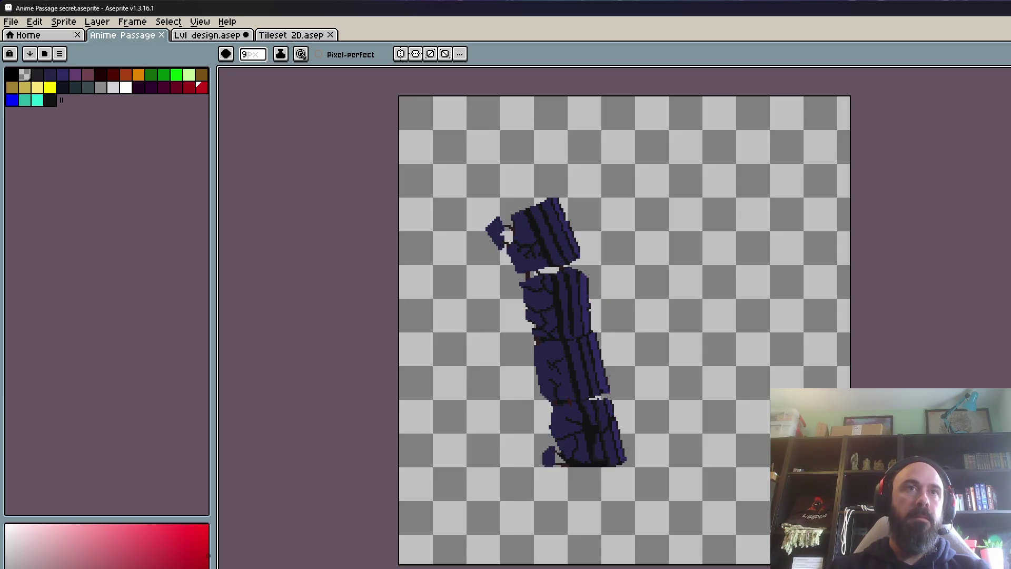
scroll(569, 339, "up", 3)
mouse_move(569, 339)
left_mouse_down()
mouse_move(595, 267)
mouse_move(591, 319)
left_mouse_up()
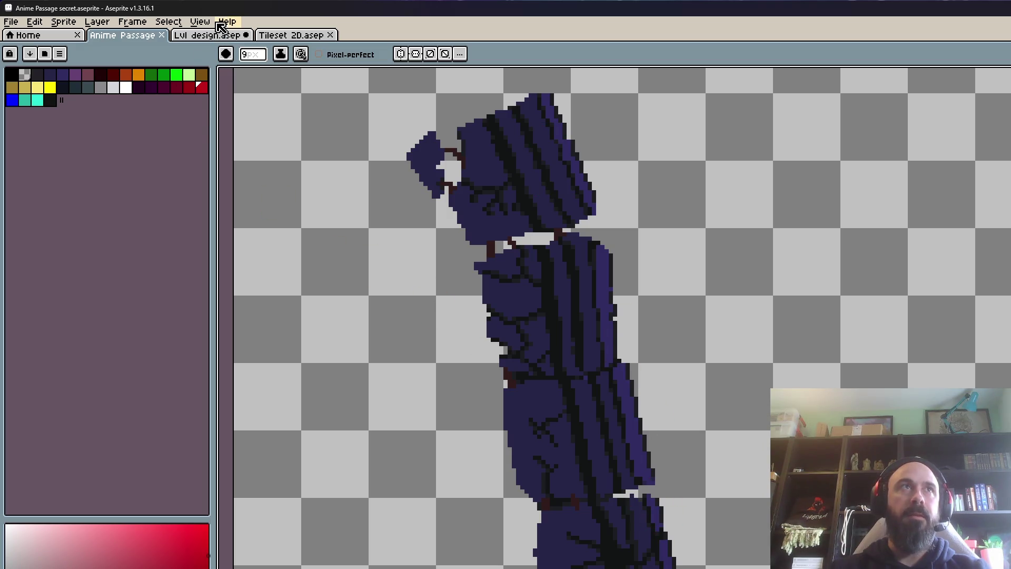
left_click(290, 37)
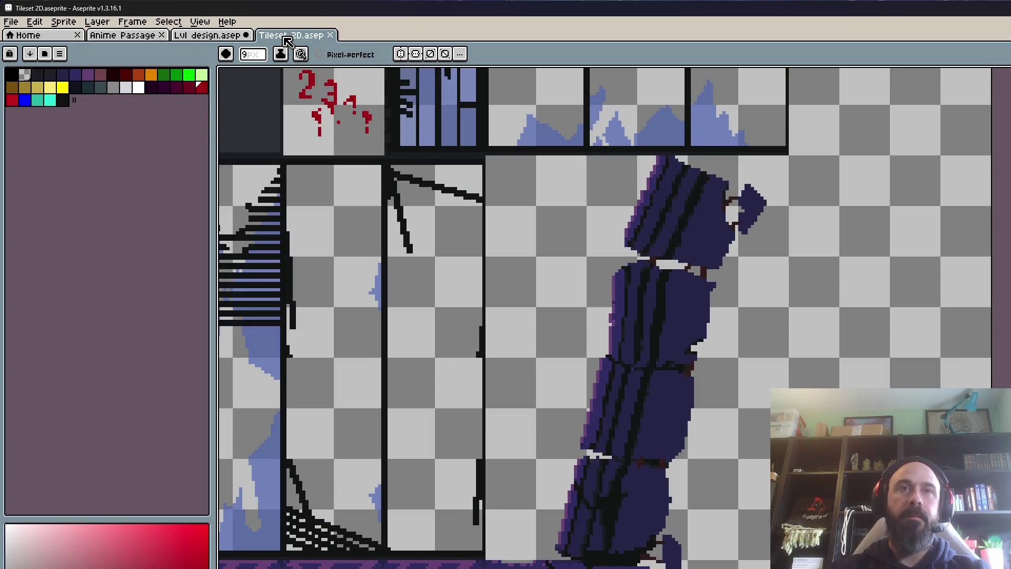
left_click(120, 35)
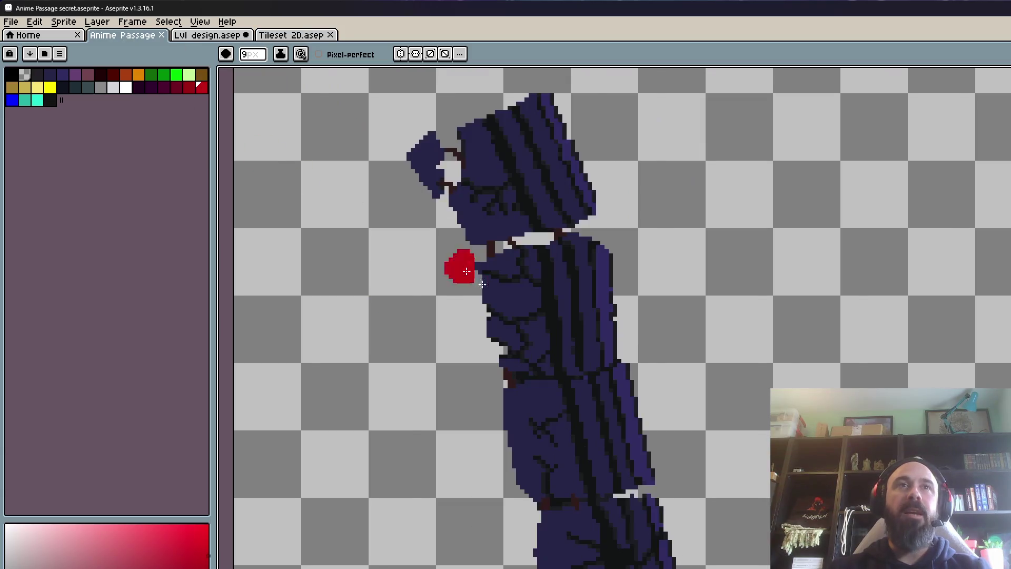
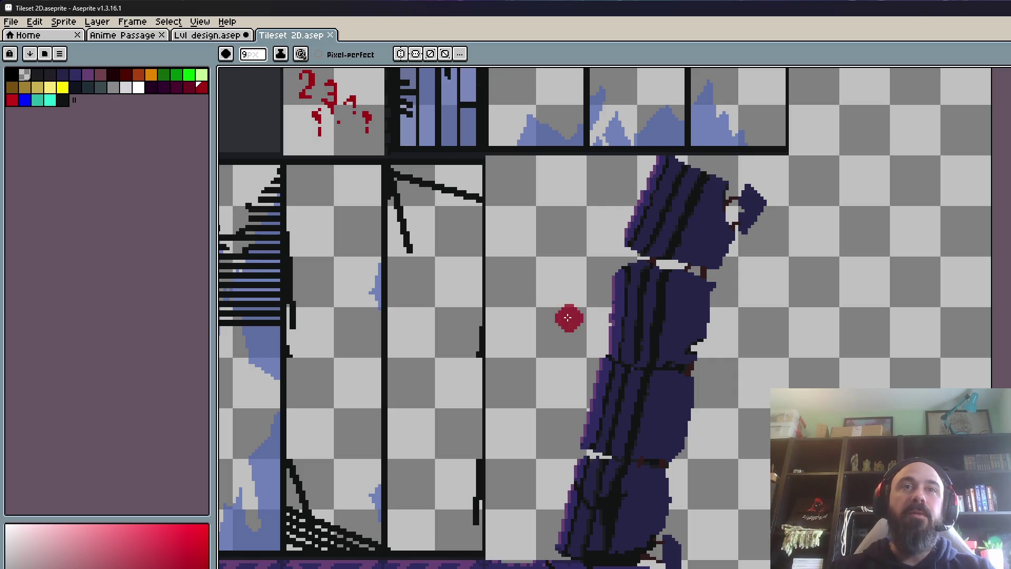
Step: In the Anime Passage sprite, paint a light-grey line along the first pillar block seam
scroll(582, 425, "down", 1)
scroll(589, 432, "up", 1)
scroll(589, 432, "up", 1)
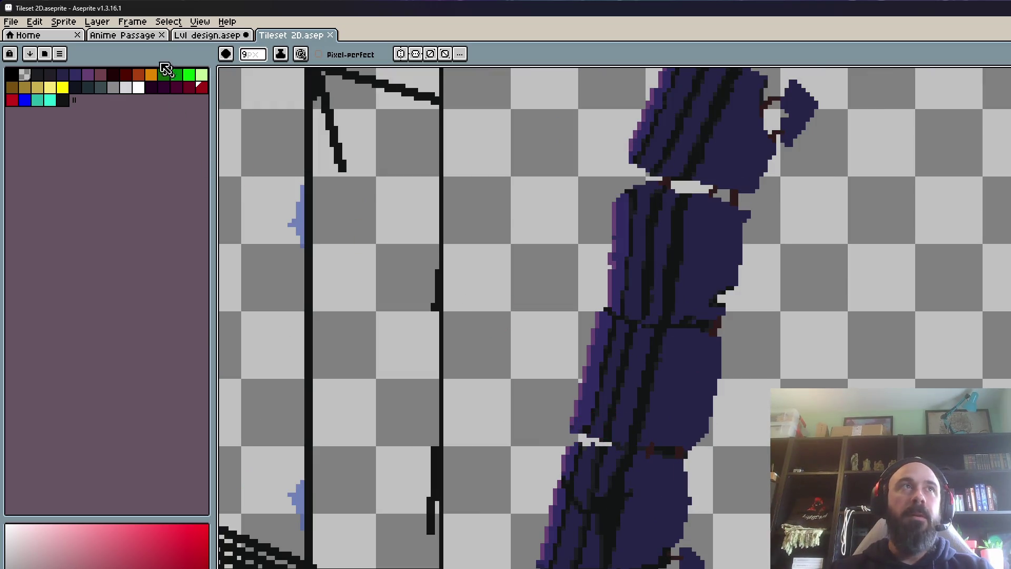
left_click(129, 36)
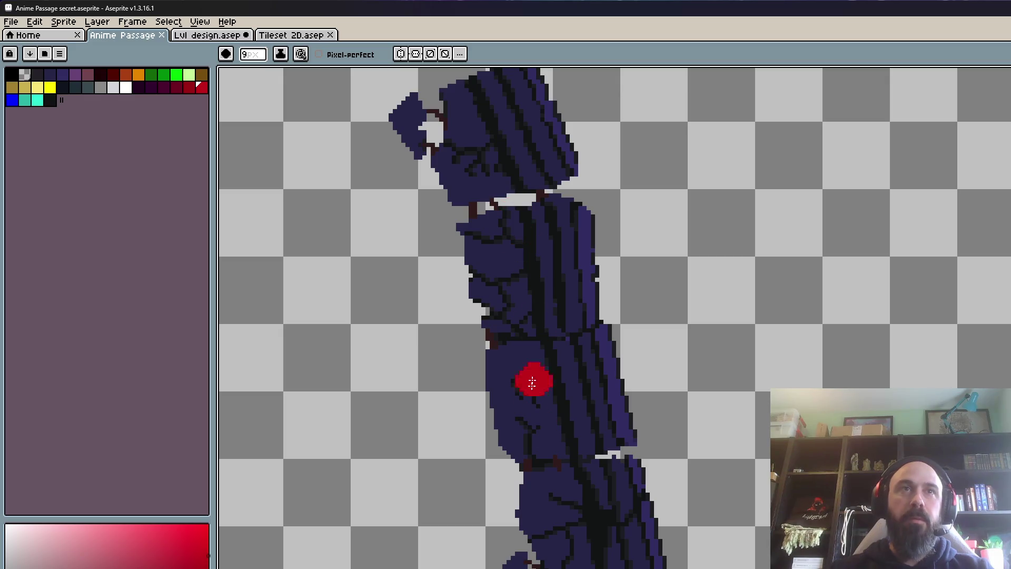
scroll(569, 388, "down", 8)
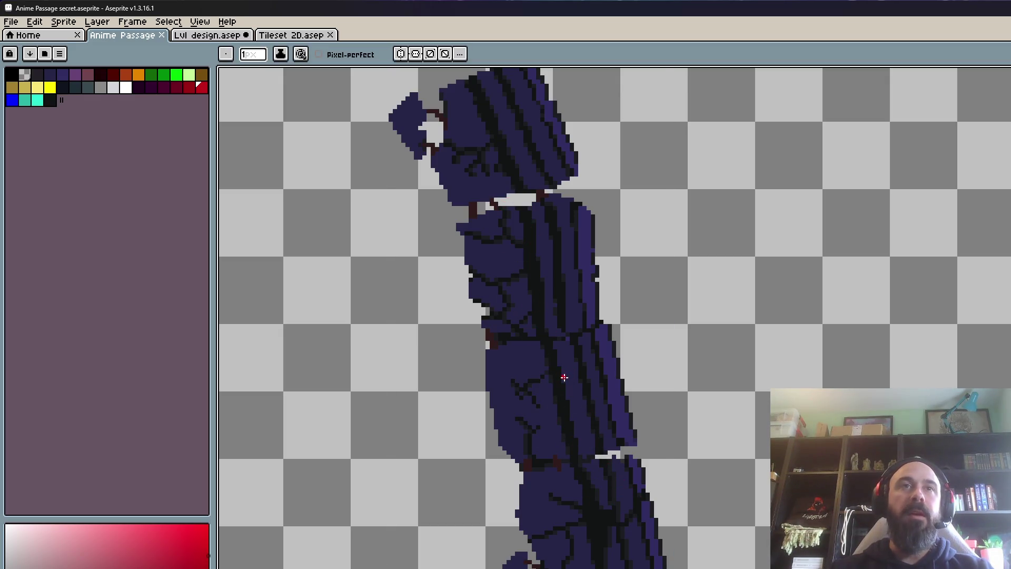
scroll(572, 463, "up", 1)
scroll(622, 437, "up", 1)
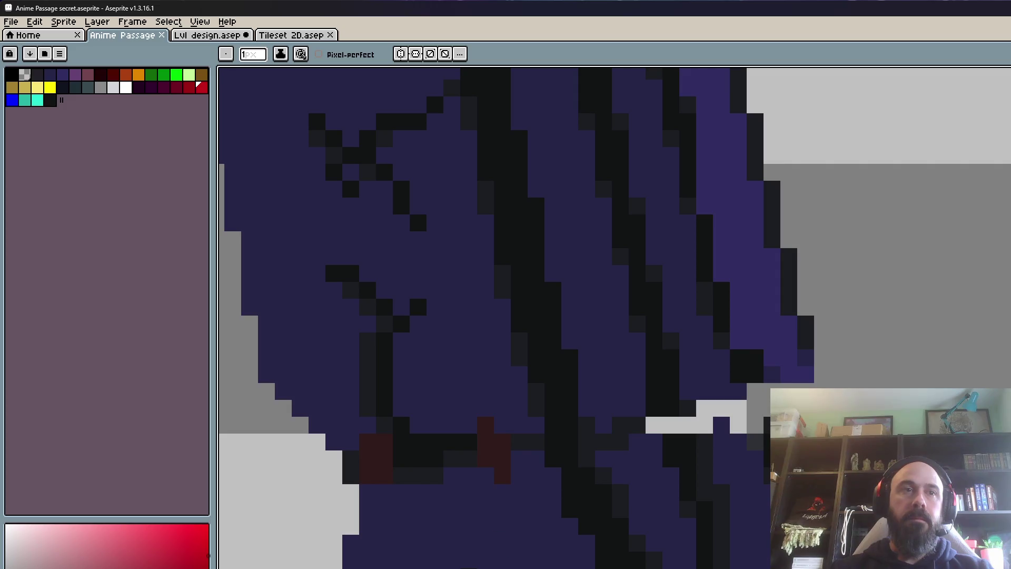
left_click_drag(637, 425, 530, 440)
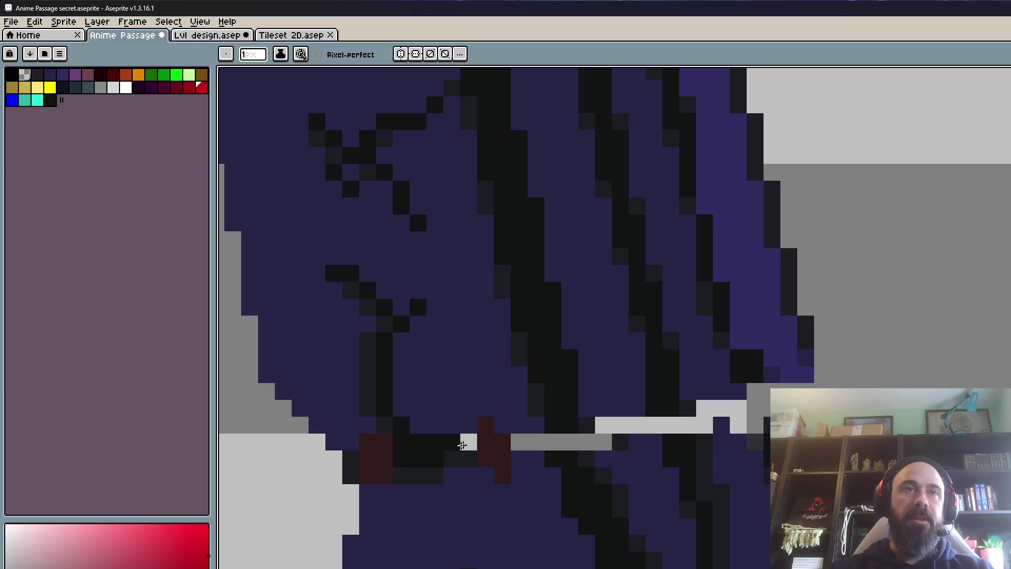
left_click_drag(529, 440, 401, 459)
Step: Paint light-grey seam lines along the remaining pillar block joints, then return to Lvl design
scroll(352, 470, "down", 5)
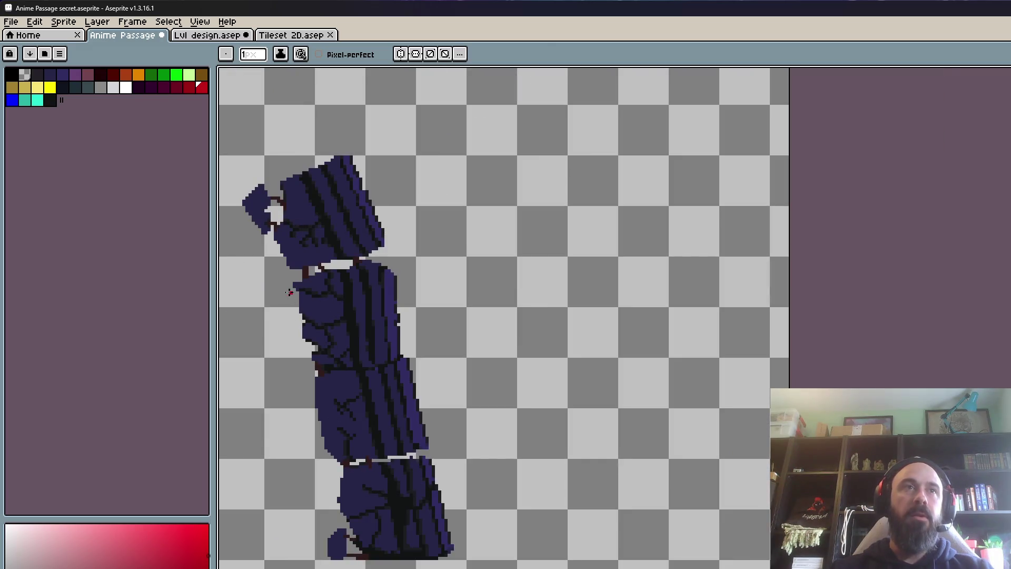
scroll(290, 295, "up", 4)
scroll(429, 501, "up", 1)
mouse_move(404, 442)
left_mouse_down()
mouse_move(566, 436)
mouse_move(734, 384)
left_mouse_up()
scroll(812, 384, "down", 5)
scroll(767, 339, "down", 1)
left_click_drag(767, 339, 702, 323)
scroll(653, 366, "down", 3)
scroll(653, 366, "up", 4)
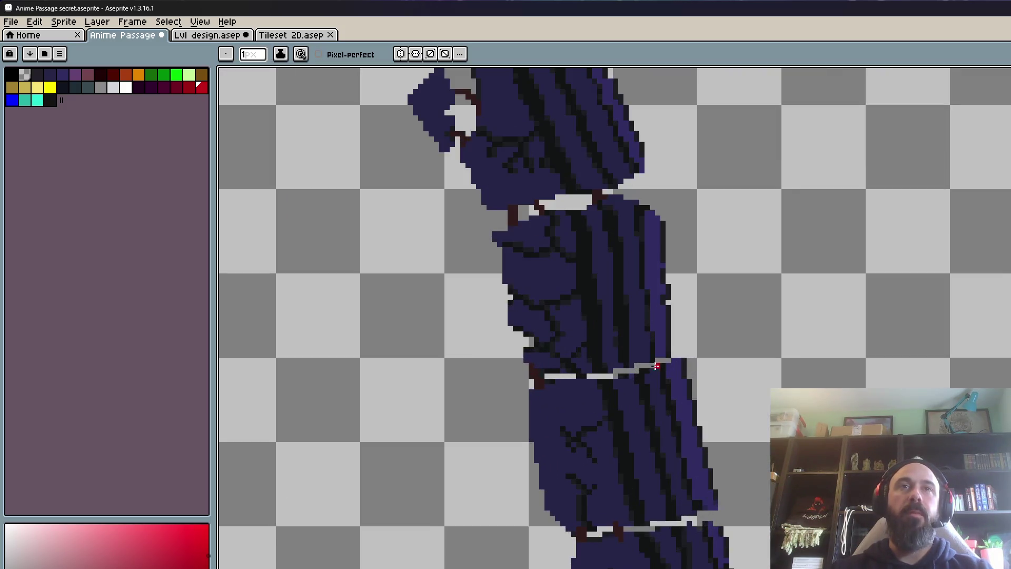
scroll(653, 366, "up", 1)
left_click_drag(678, 356, 705, 363)
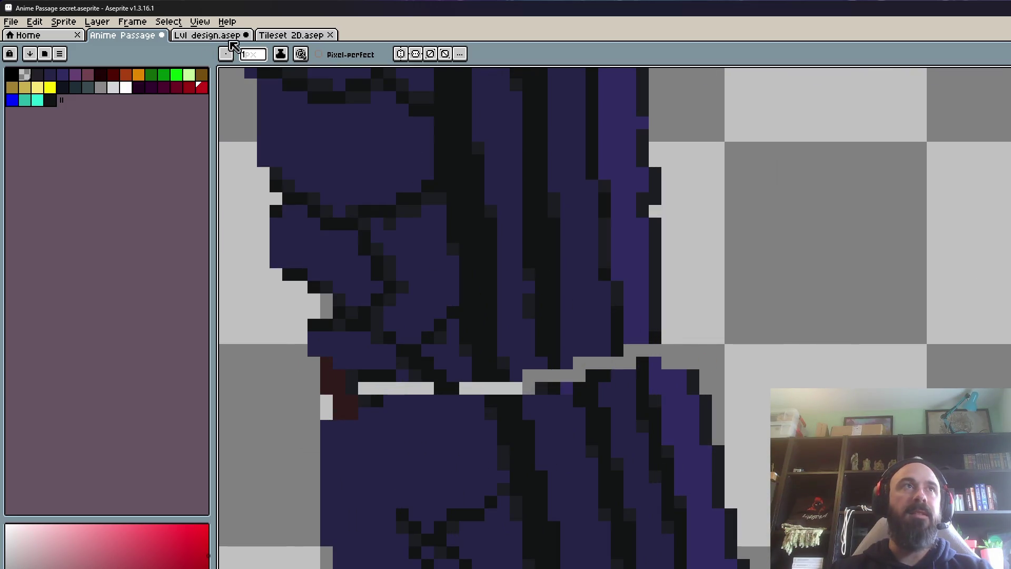
left_click(231, 38)
Step: In Tileset 2D, eyedrop the pillar's dark blue and paint it over the light-grey seam pixels
left_click(323, 37)
scroll(641, 300, "down", 2)
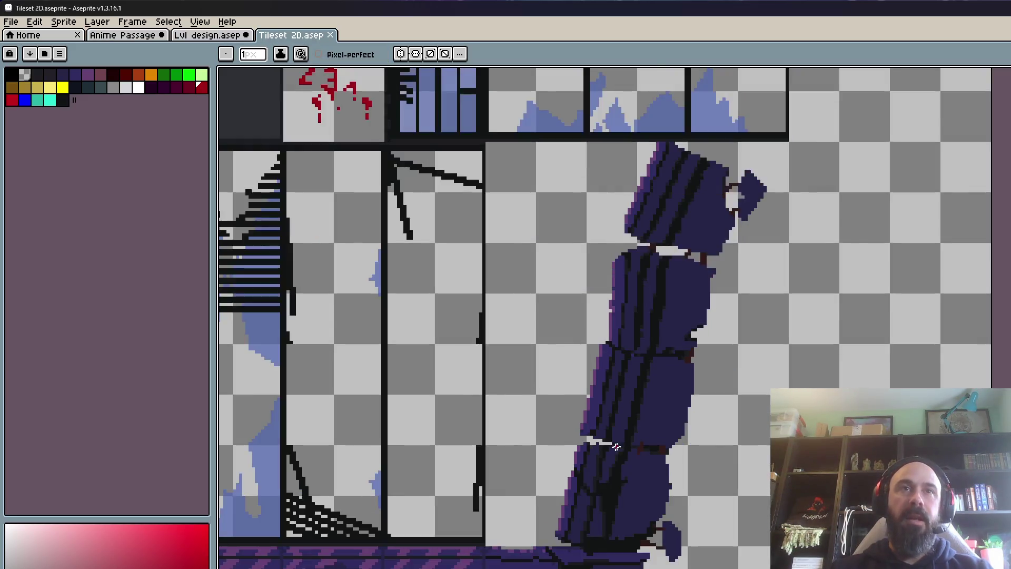
scroll(640, 300, "up", 3)
left_click_drag(685, 295, 641, 300)
scroll(668, 316, "up", 1)
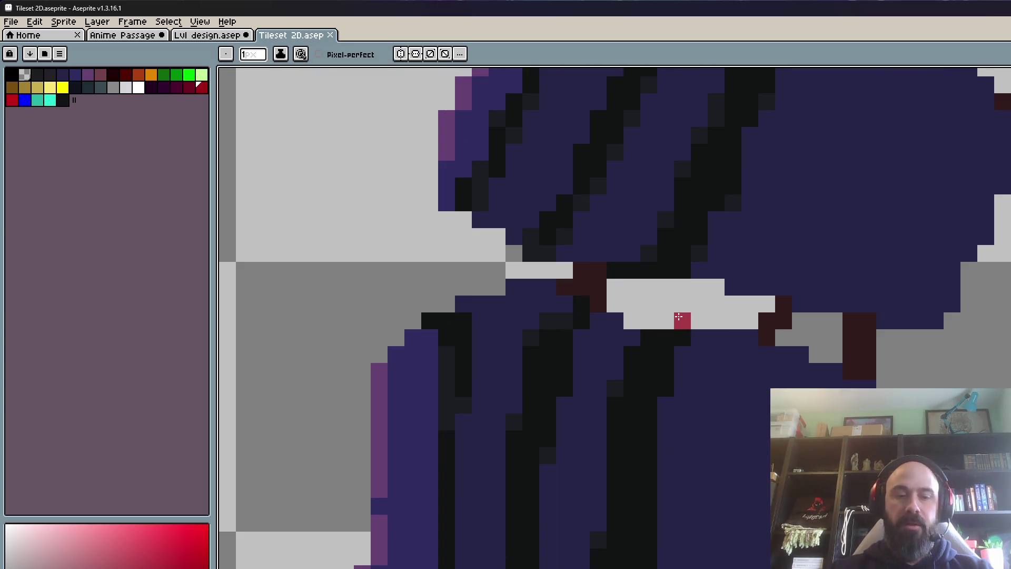
left_click(733, 255, "alt")
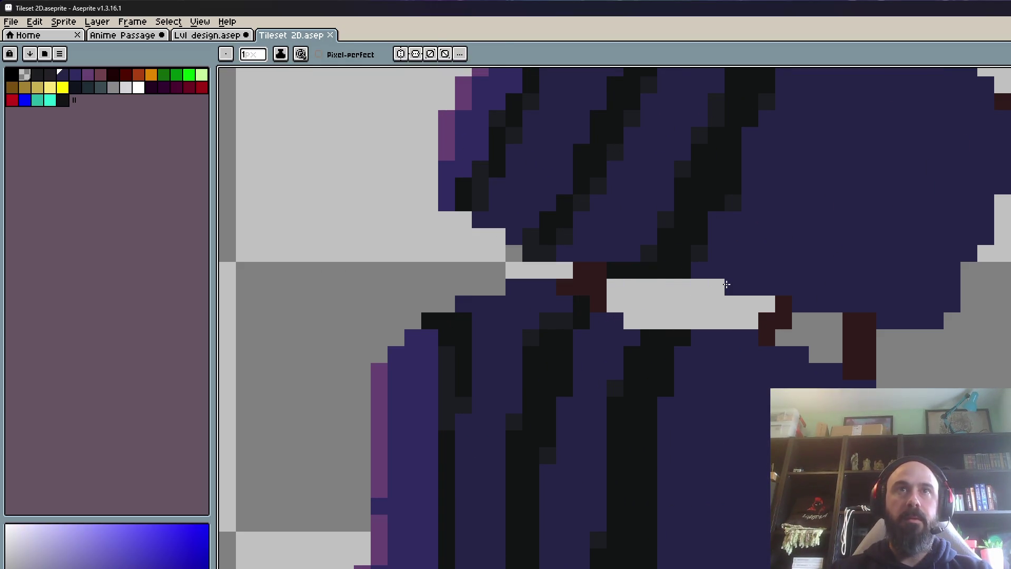
key("i")
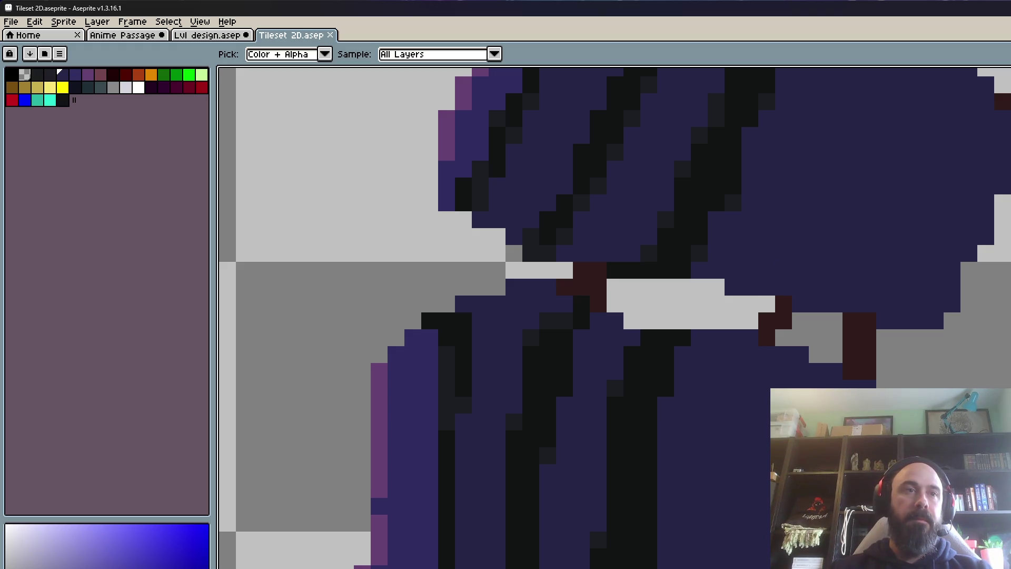
key("Tab")
scroll(768, 251, "up", 1)
scroll(770, 316, "up", 1)
key("b")
mouse_move(769, 384)
left_mouse_down()
mouse_move(554, 397)
mouse_move(779, 447)
left_mouse_up()
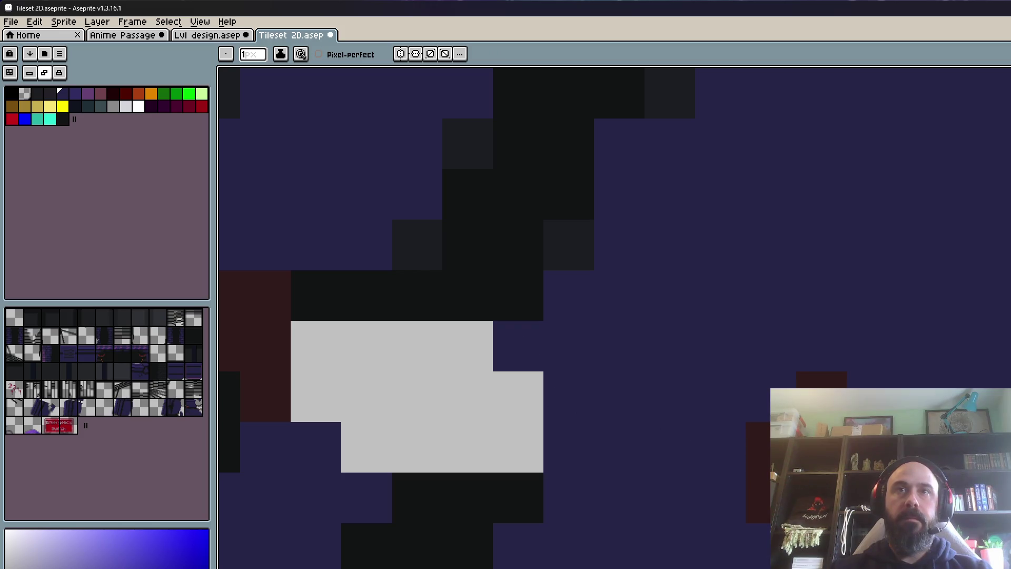
left_click_drag(884, 491, 691, 391)
left_click(779, 400)
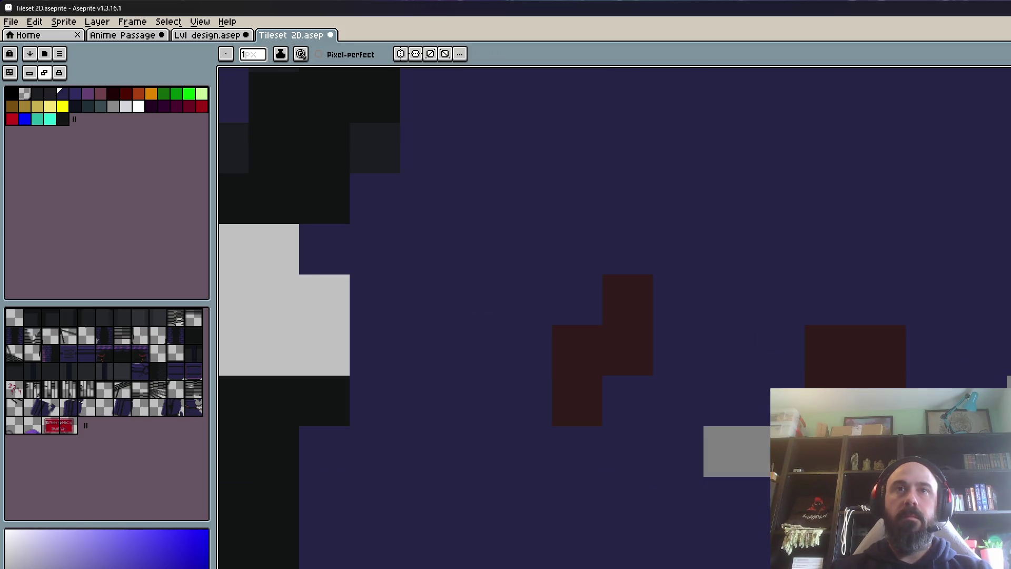
scroll(780, 400, "down", 5)
scroll(759, 392, "up", 3)
Step: Sample the near-black outline colour and place dark pixels on the seam outline, then return to Lvl design
left_click(656, 348, "alt")
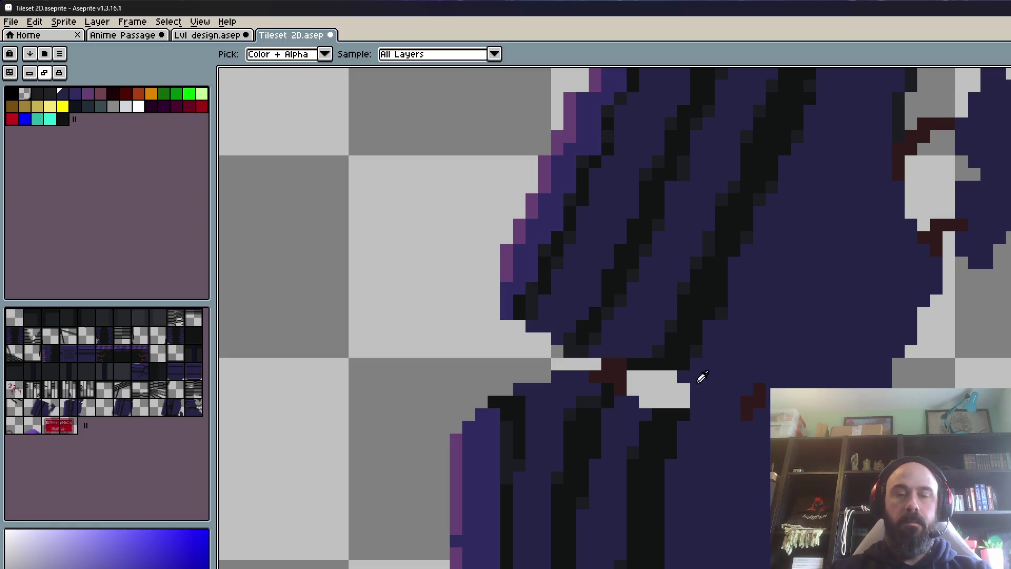
scroll(672, 350, "up", 1)
scroll(744, 440, "up", 2)
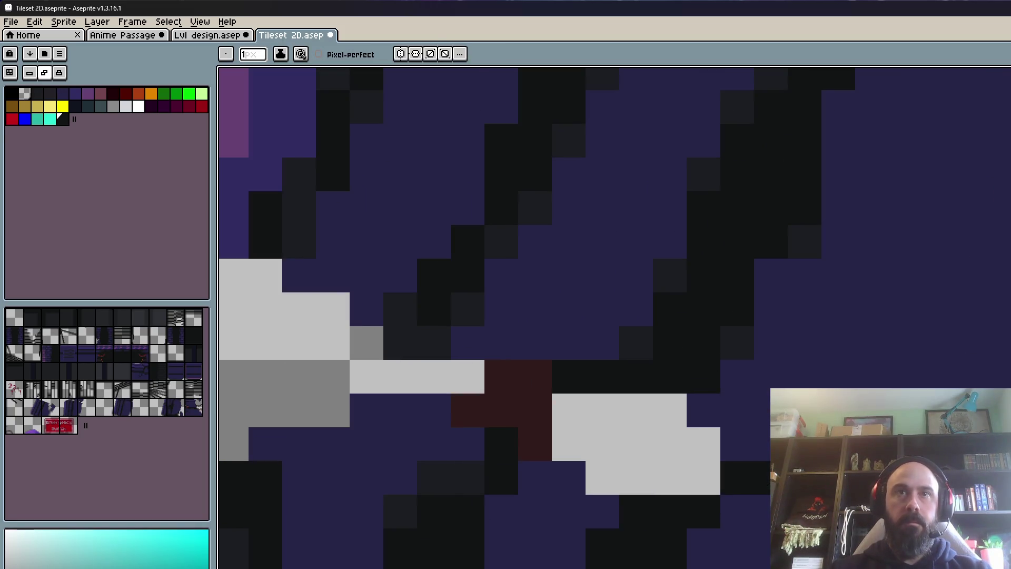
left_click_drag(974, 547, 789, 470)
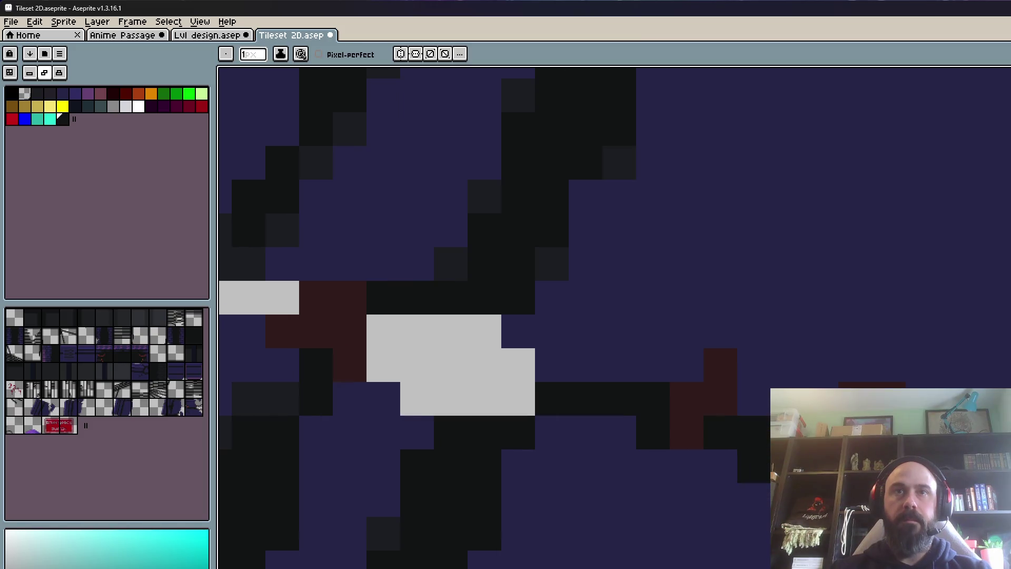
scroll(615, 318, "down", 3)
scroll(614, 318, "down", 1)
scroll(615, 318, "down", 1)
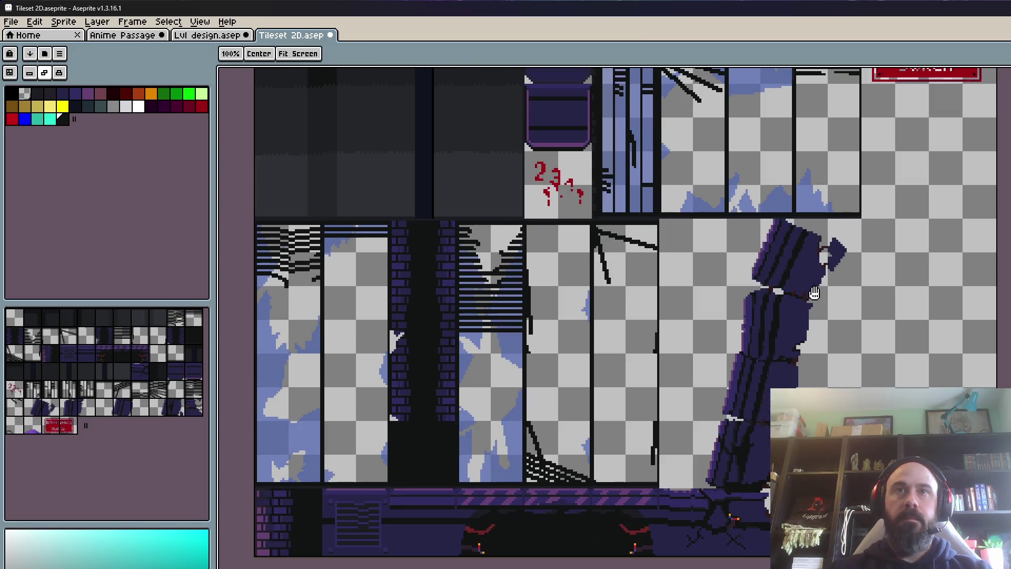
scroll(813, 293, "up", 1)
scroll(786, 301, "up", 1)
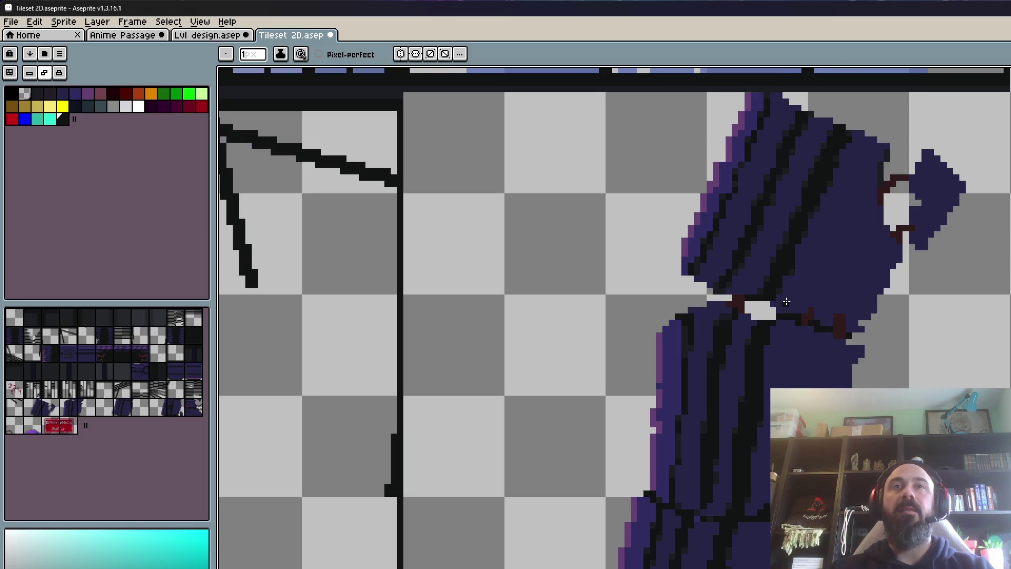
scroll(786, 301, "down", 2)
scroll(772, 360, "up", 1)
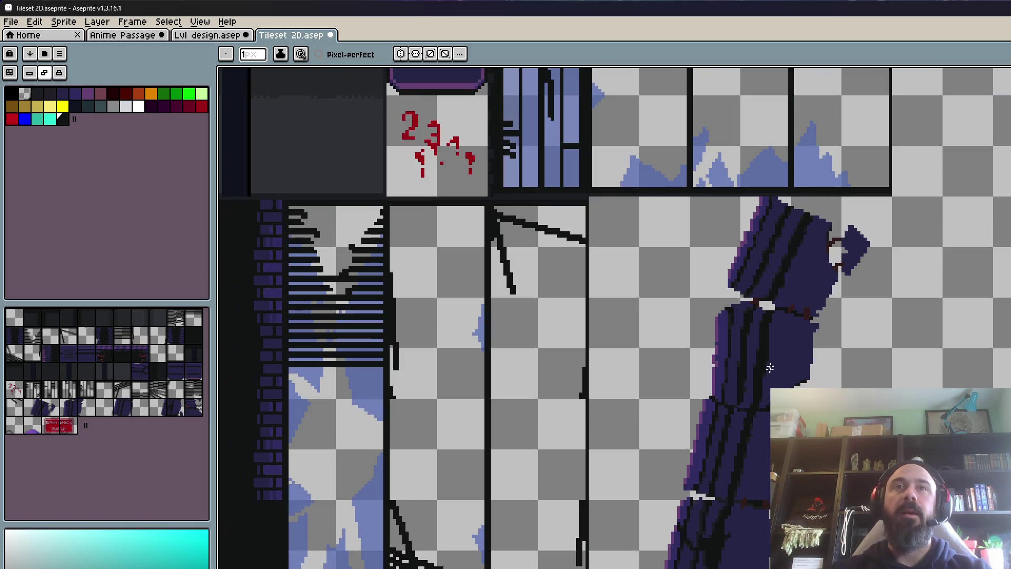
scroll(779, 372, "up", 1)
scroll(804, 303, "up", 2)
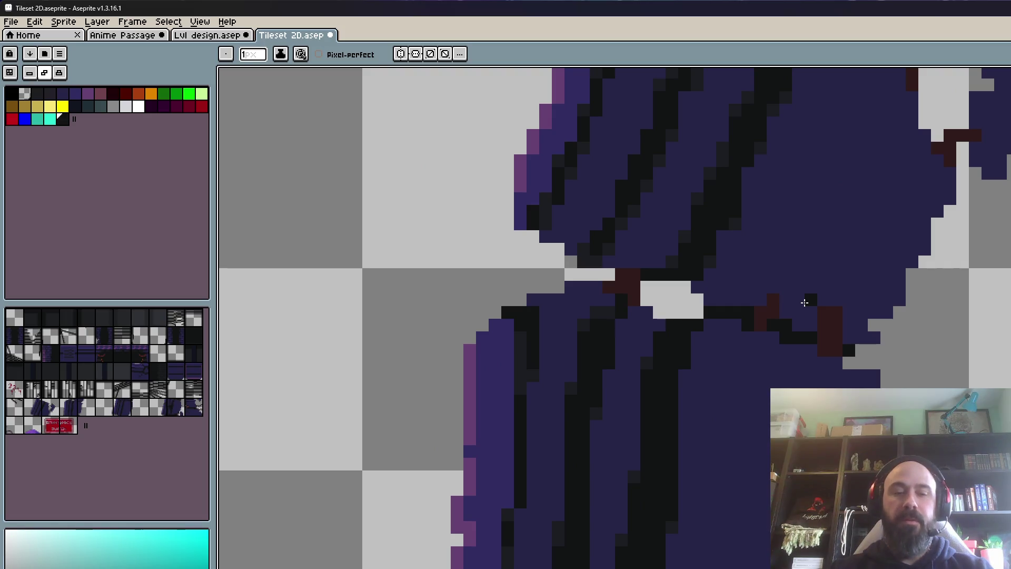
left_click(706, 260, "alt")
scroll(751, 282, "up", 2)
left_click(788, 333)
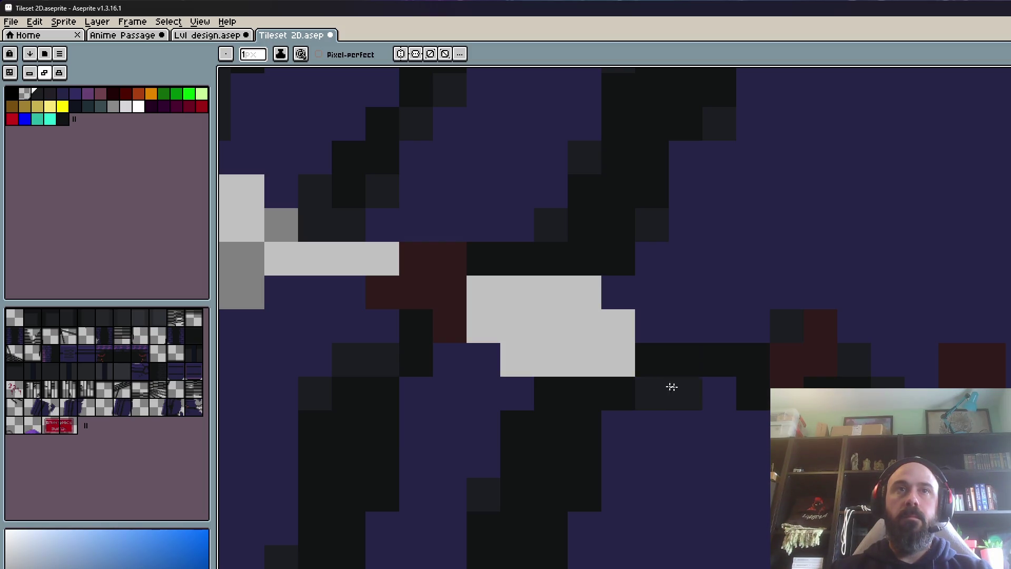
scroll(660, 384, "down", 4)
scroll(661, 384, "down", 2)
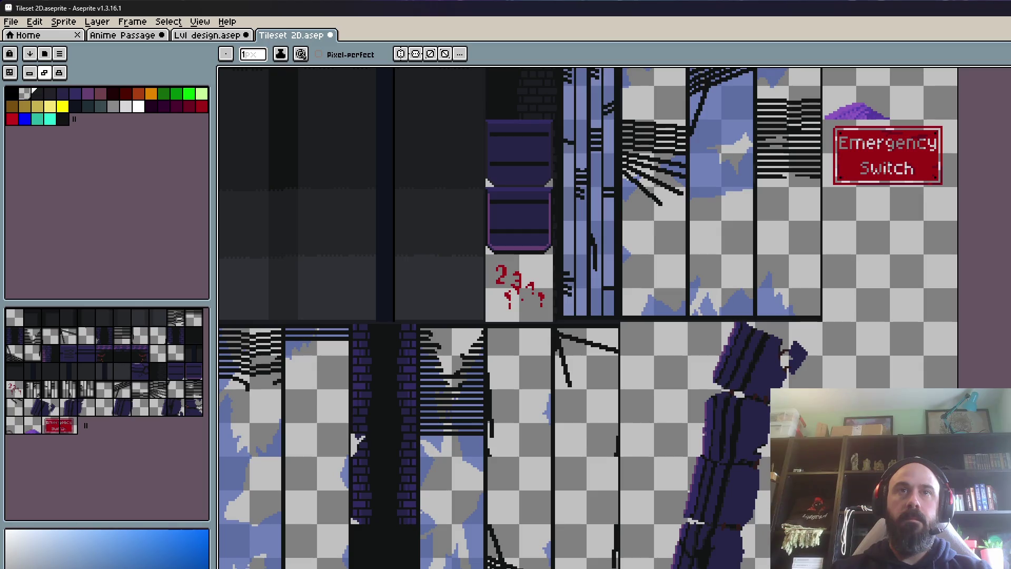
scroll(385, 219, "down", 3)
scroll(384, 219, "up", 3)
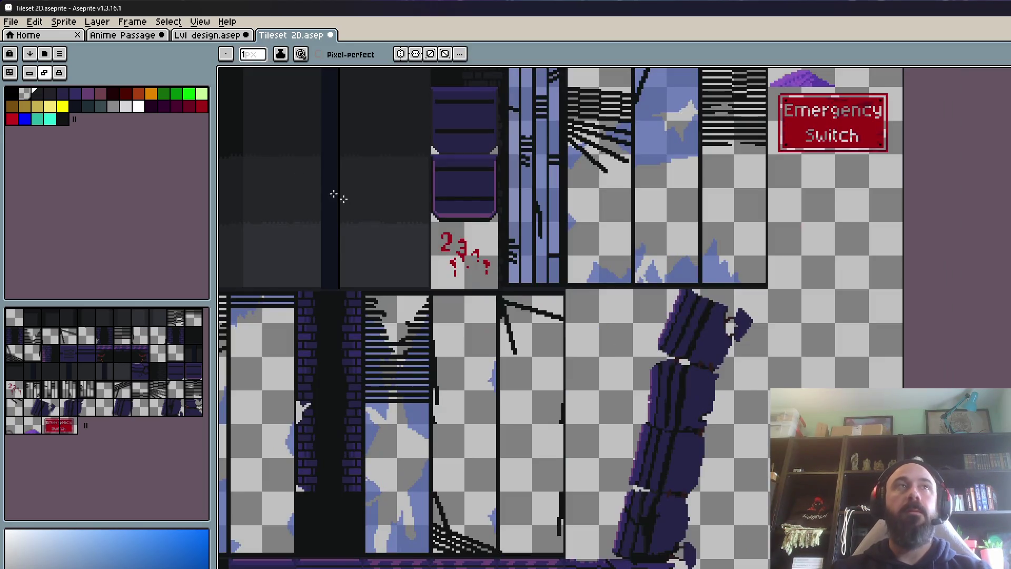
left_click(213, 41)
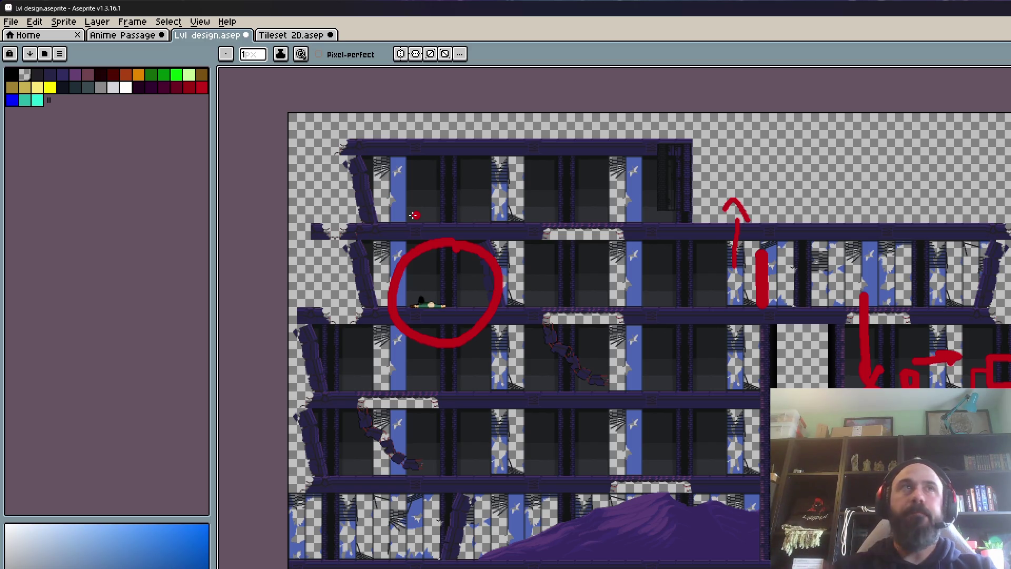
Step: Switch to the Tileset 2D.aseprite document
left_click(316, 35)
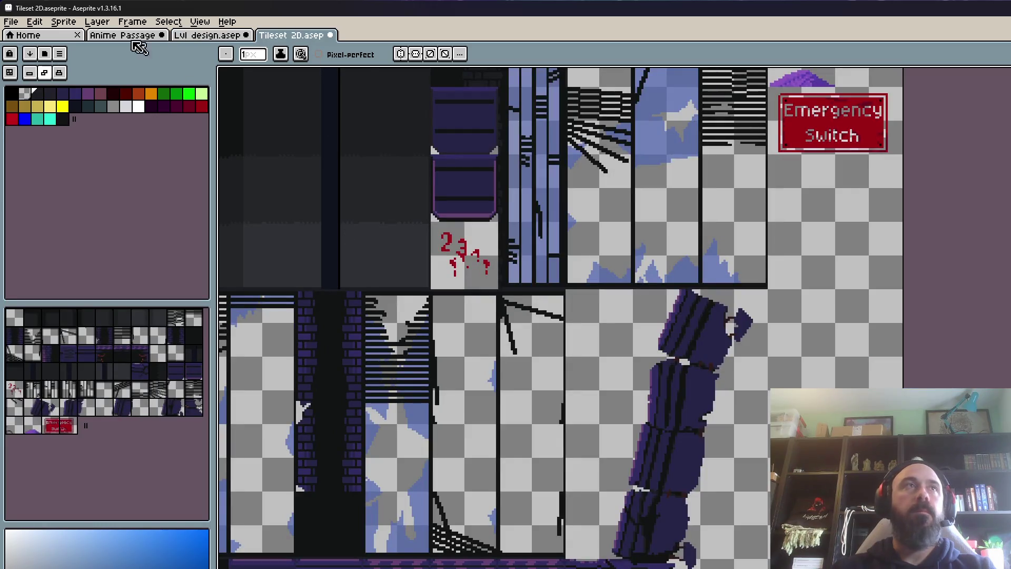
Step: Open the Anime Passage secret sprite and zoom in and out to inspect the tilted pillar's block seams
left_click(124, 36)
scroll(364, 253, "down", 1)
scroll(393, 232, "down", 1)
scroll(392, 230, "down", 1)
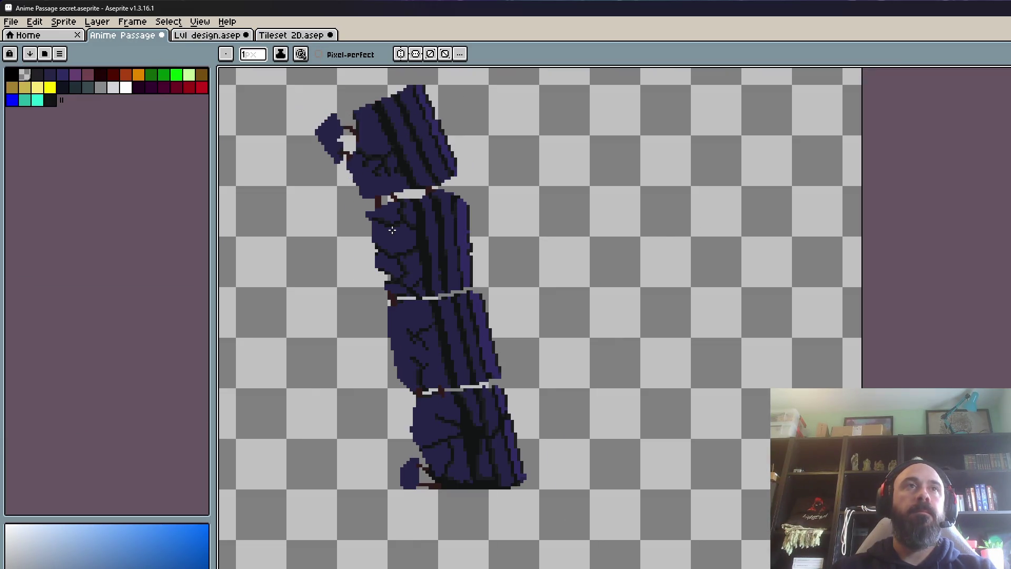
scroll(483, 312, "up", 1)
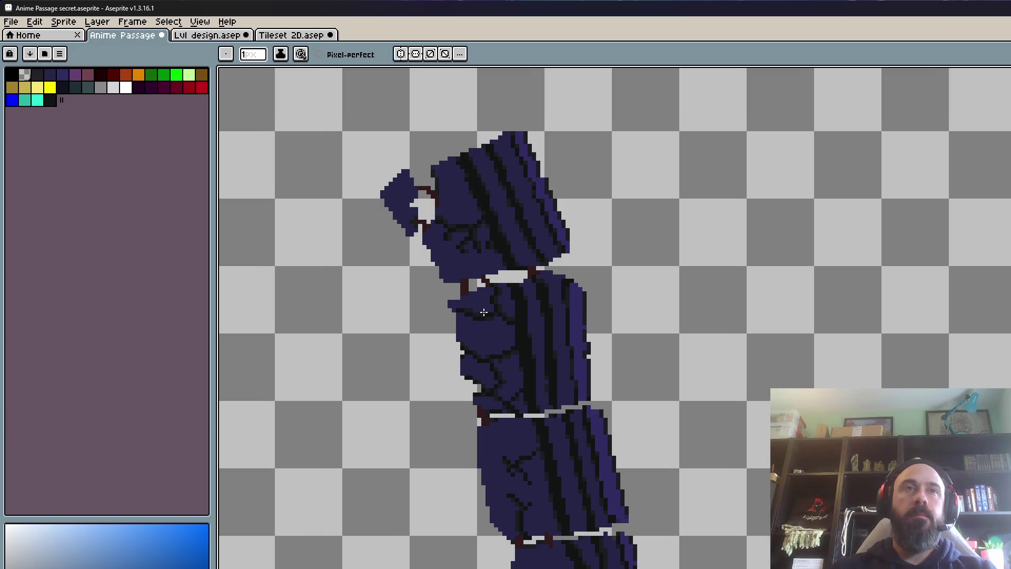
scroll(497, 352, "down", 1)
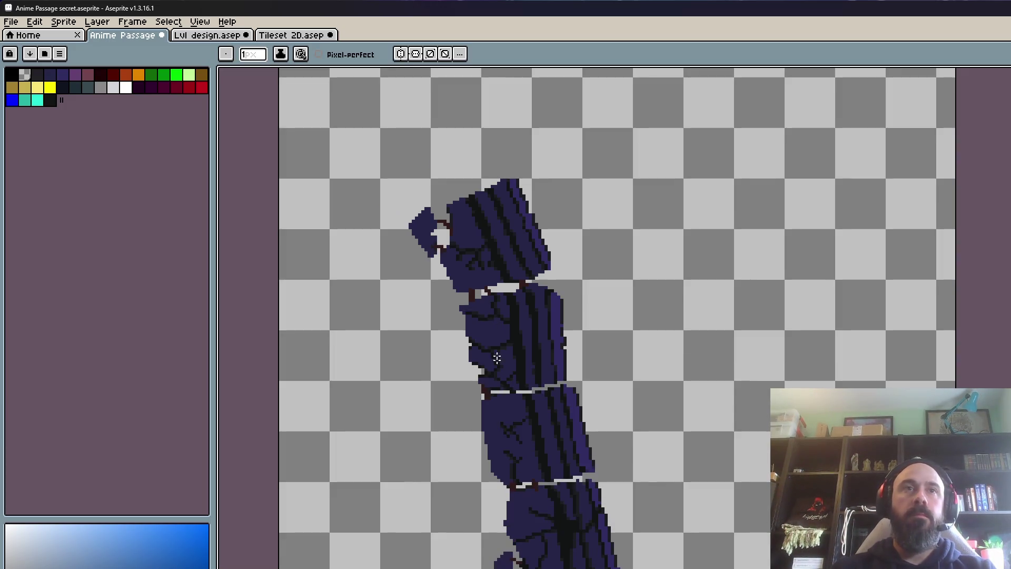
scroll(514, 481, "up", 1)
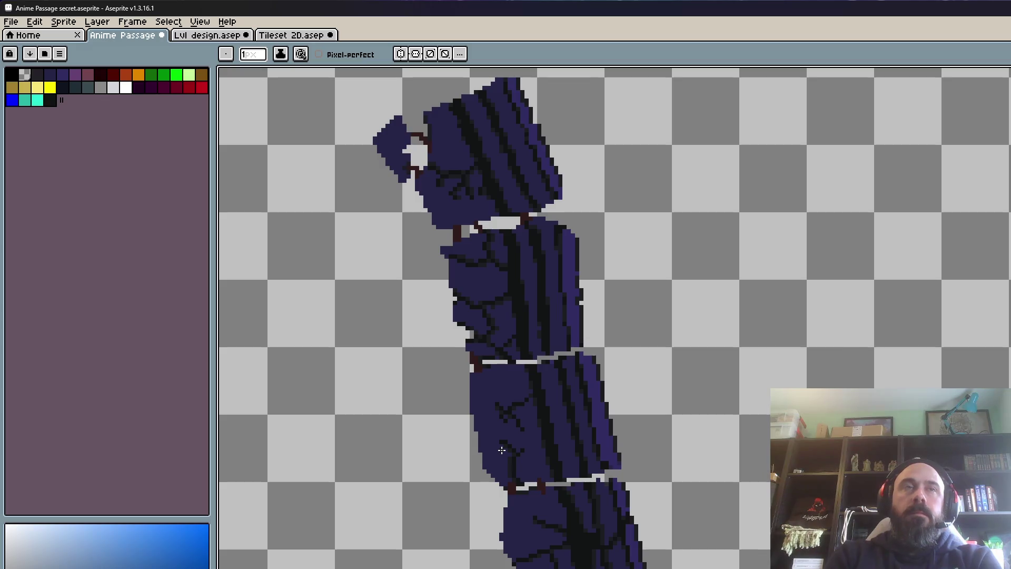
scroll(524, 216, "down", 1)
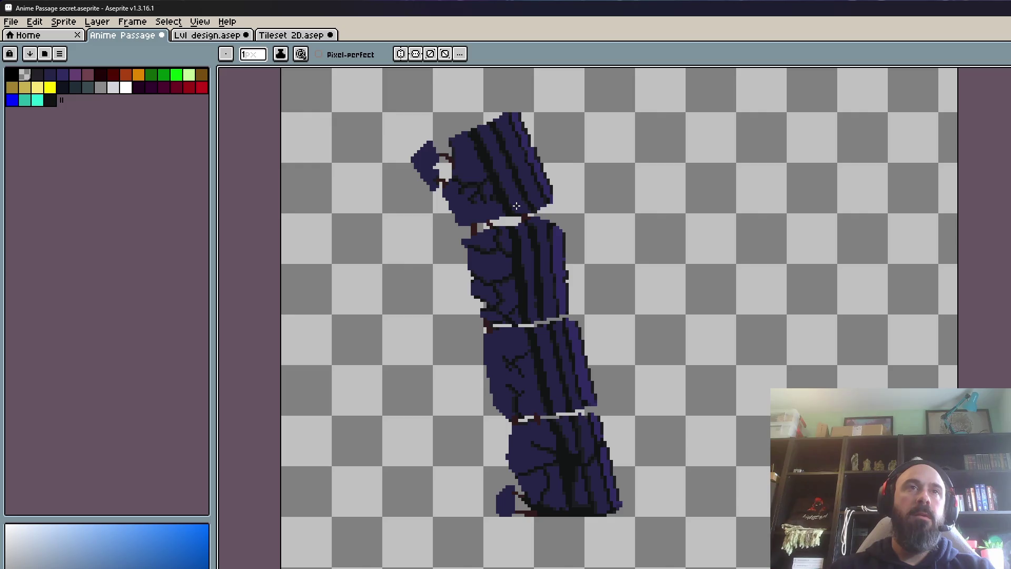
scroll(429, 137, "up", 3)
scroll(431, 113, "up", 1)
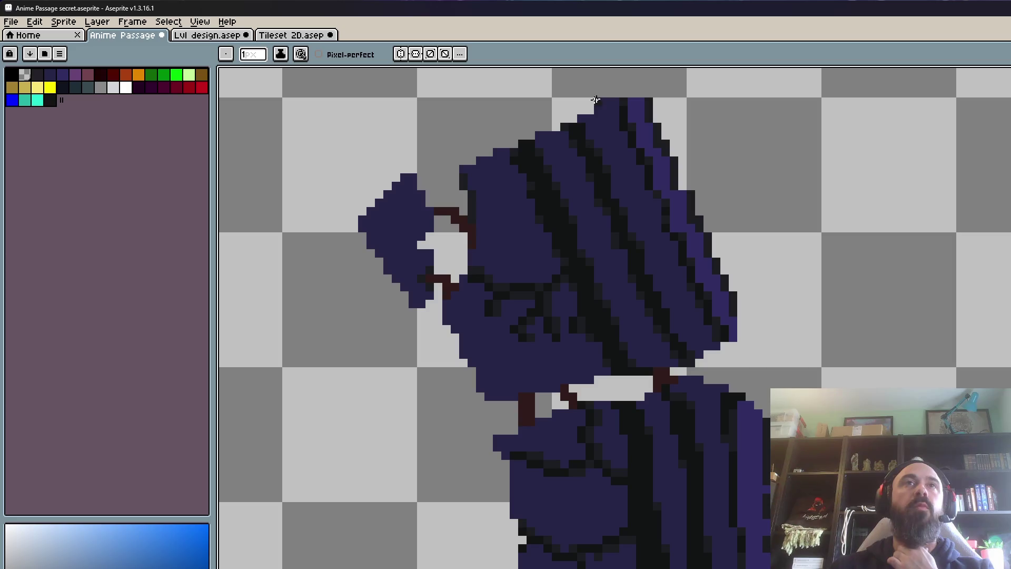
scroll(436, 221, "down", 2)
scroll(436, 221, "down", 2)
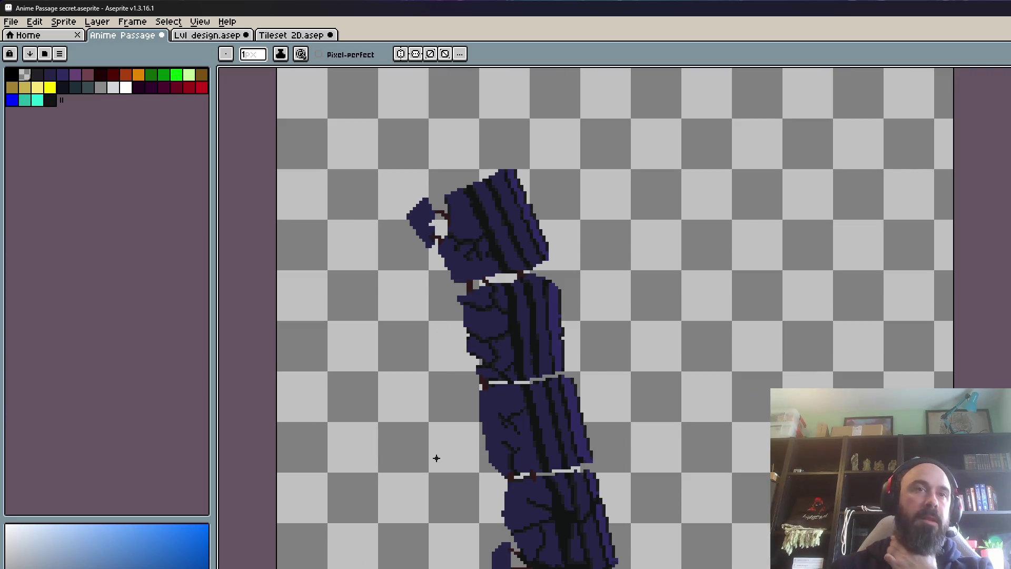
scroll(430, 533, "down", 1)
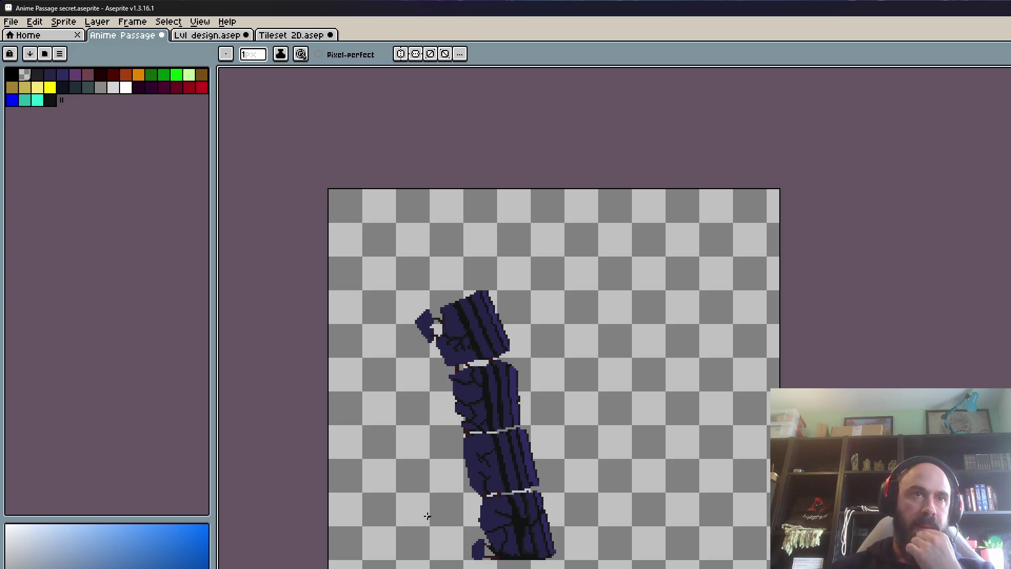
key("m")
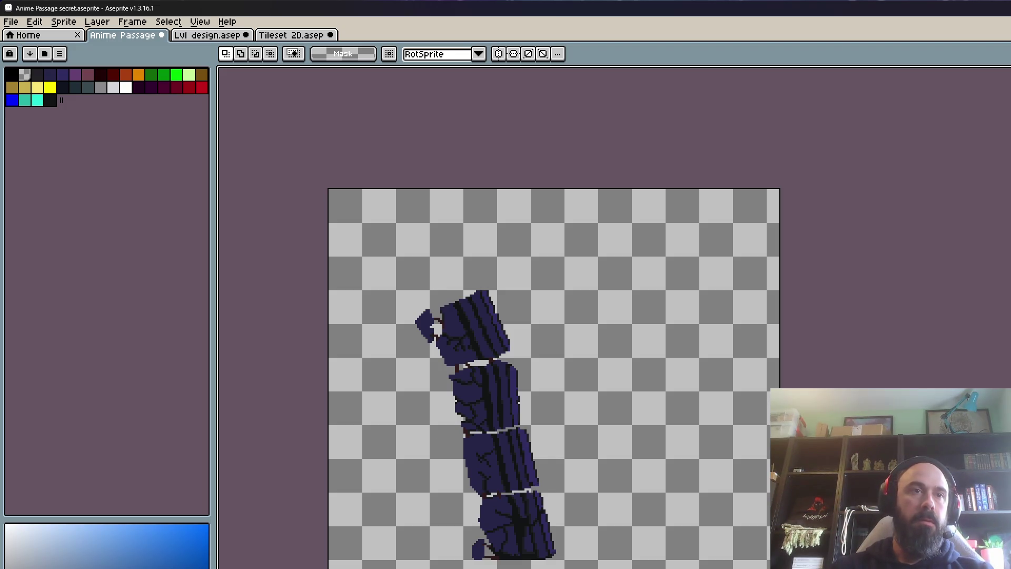
scroll(430, 336, "up", 2)
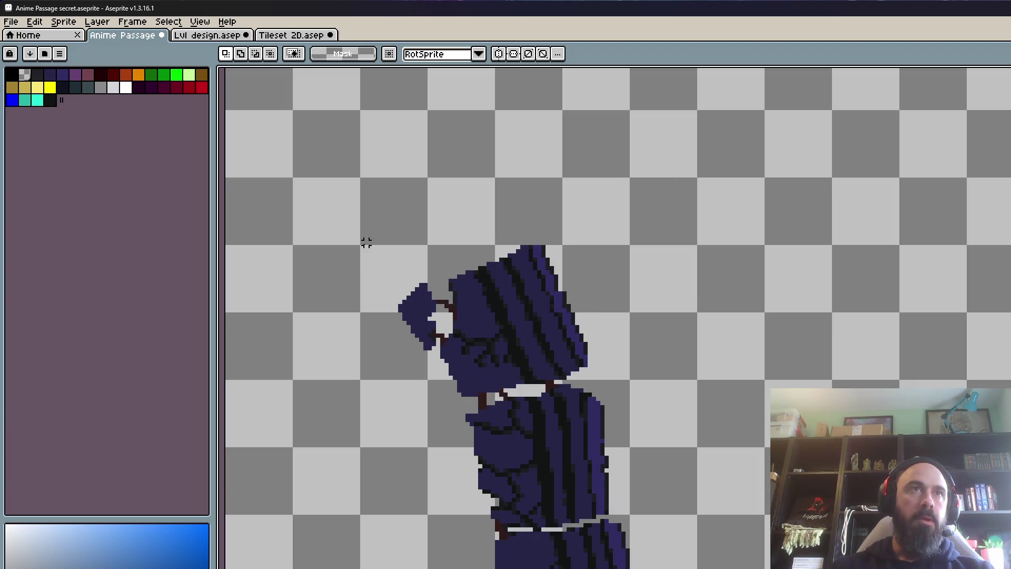
left_click_drag(362, 247, 559, 549)
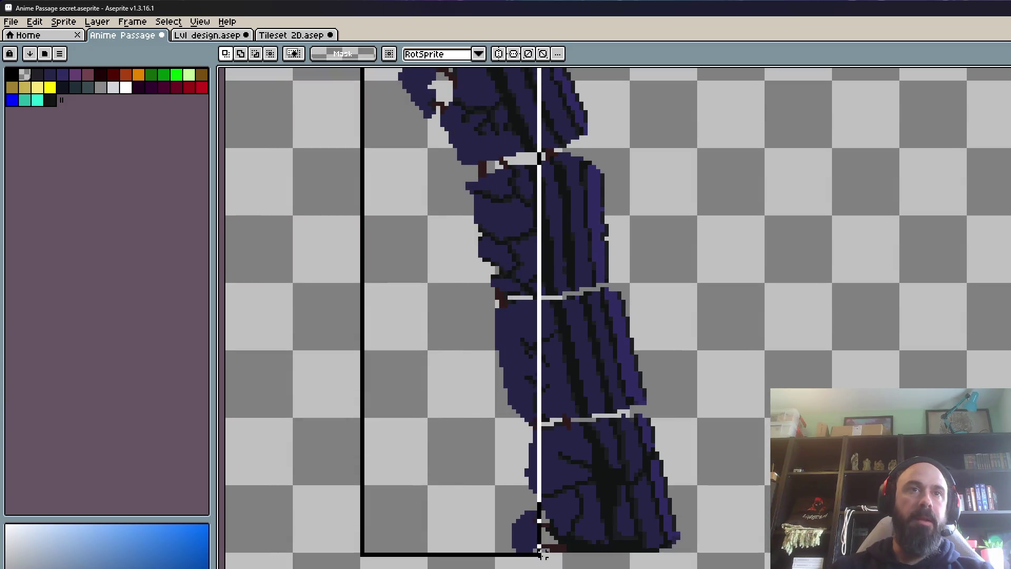
scroll(553, 501, "down", 2)
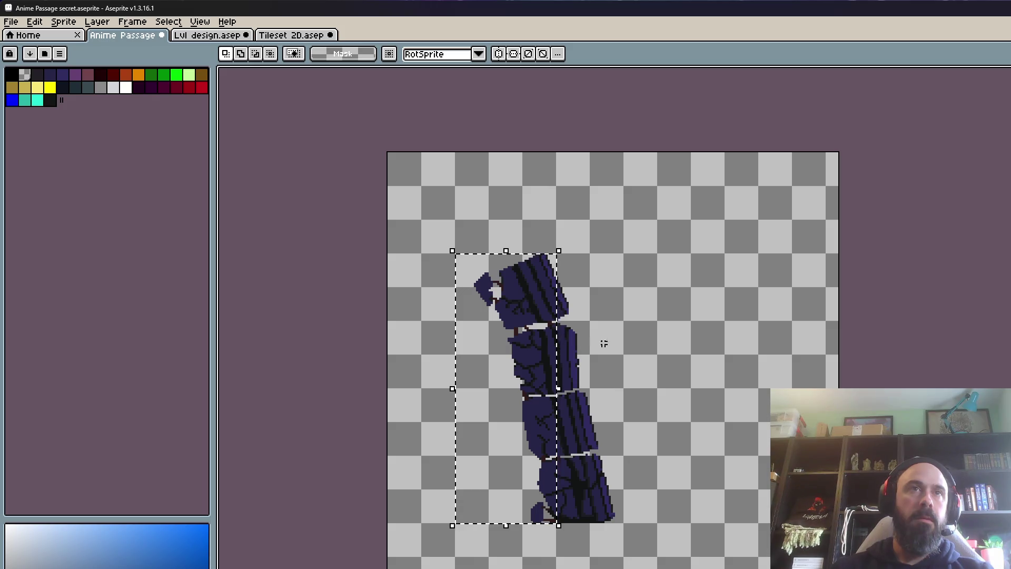
scroll(526, 292, "up", 3)
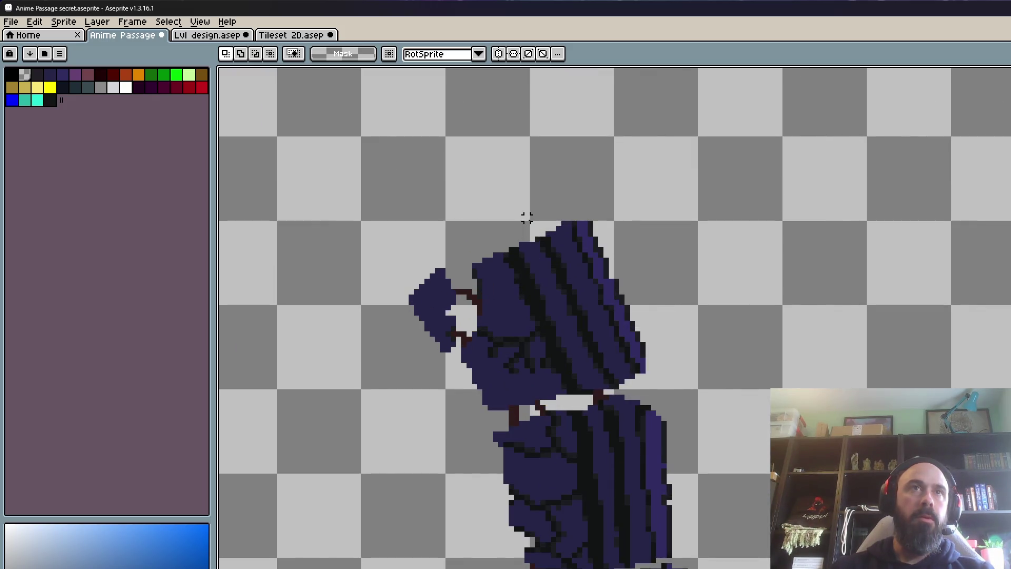
scroll(527, 224, "down", 2)
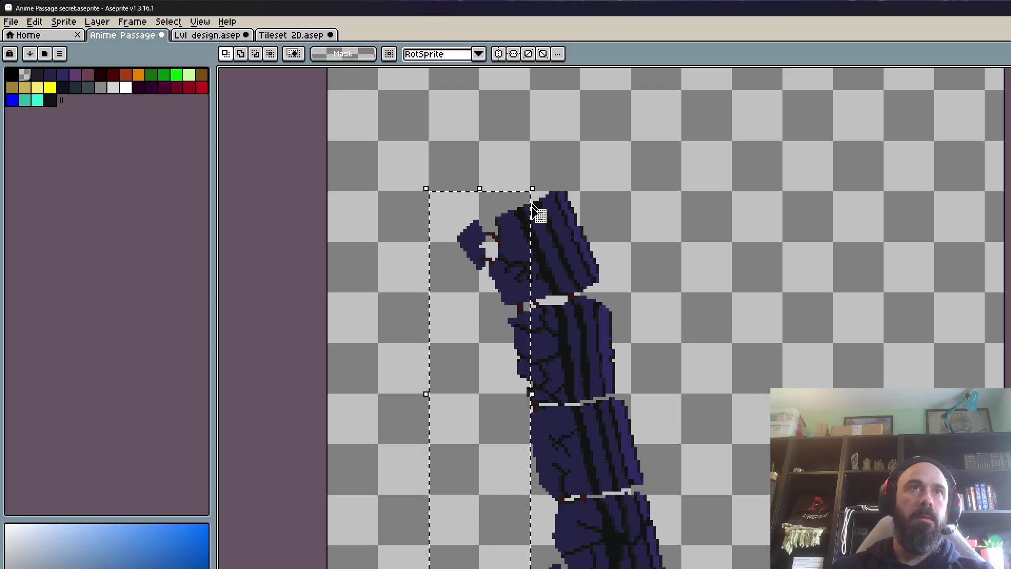
scroll(536, 205, "up", 1)
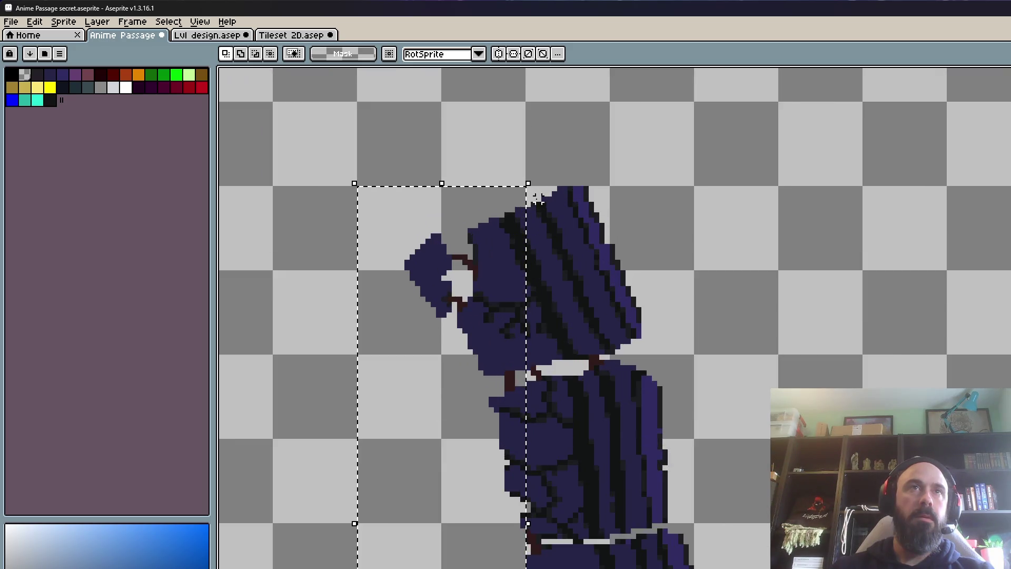
scroll(537, 202, "down", 2)
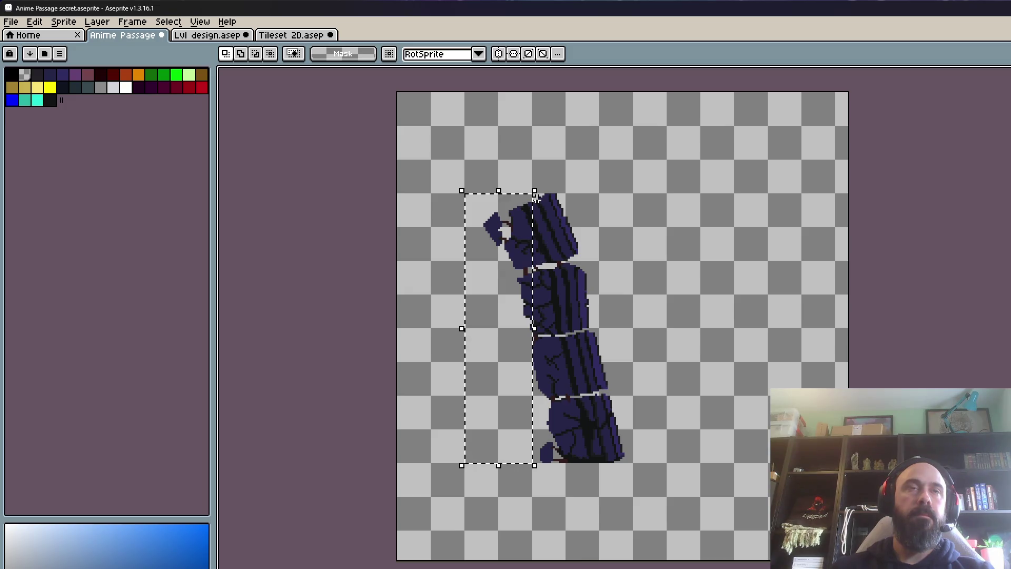
key("ctrl+d")
scroll(442, 219, "up", 3)
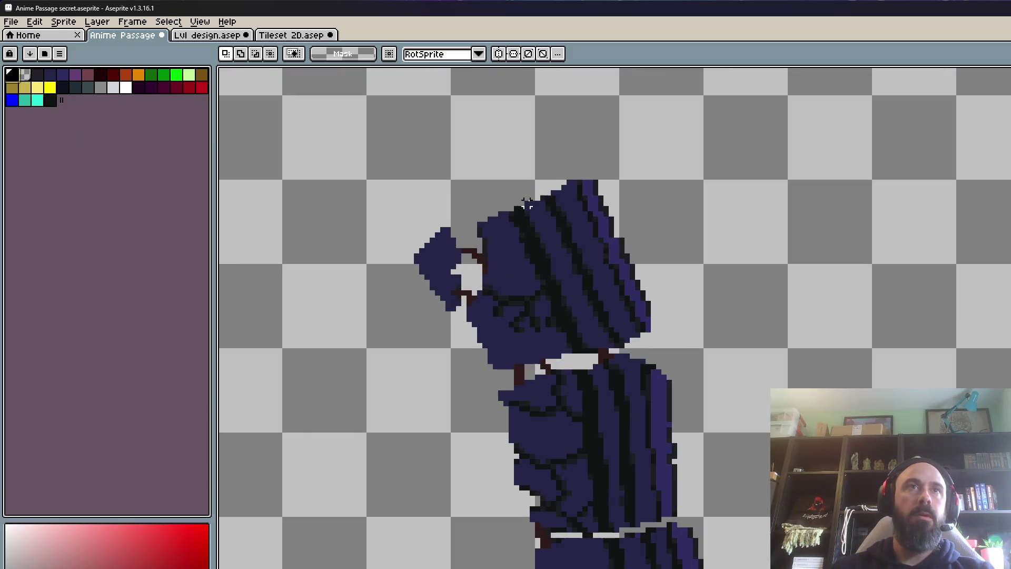
scroll(526, 191, "up", 1)
scroll(525, 191, "up", 1)
key("b")
left_click_drag(535, 173, 275, 173)
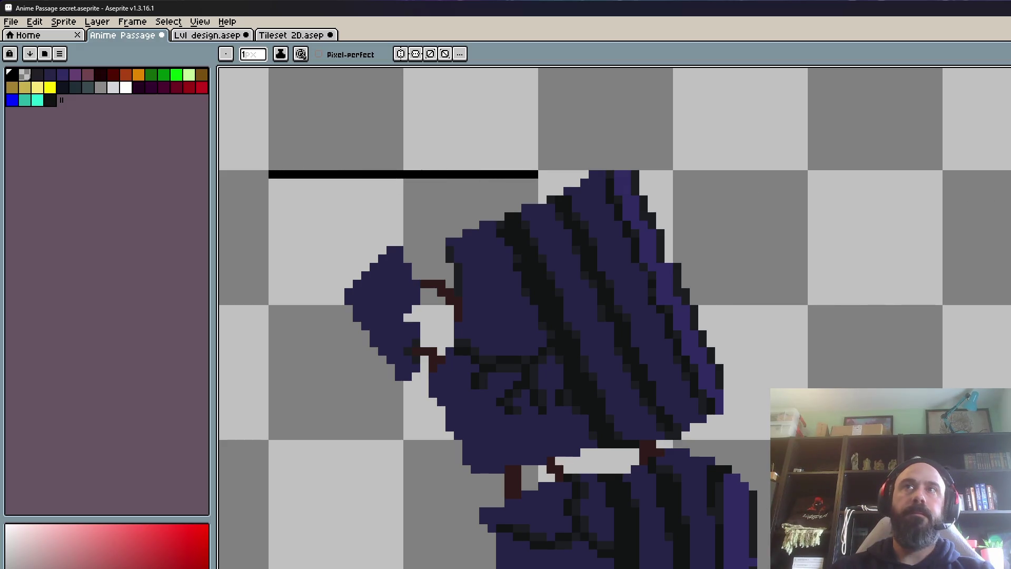
Step: With a 2px pencil, draw the box's black left edge and an inner vertical divider near the bottom
key("plus")
left_click(281, 189)
mouse_move(282, 189)
left_mouse_down()
mouse_move(293, 462)
mouse_move(503, 458)
left_mouse_up()
key("v")
key("b")
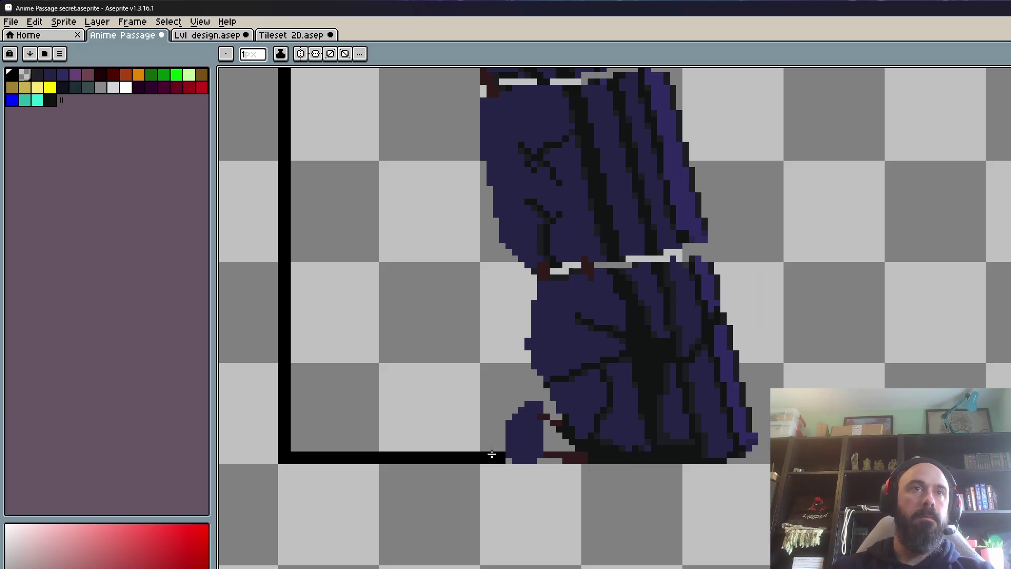
scroll(476, 452, "down", 1)
left_click_drag(476, 440, 472, 245)
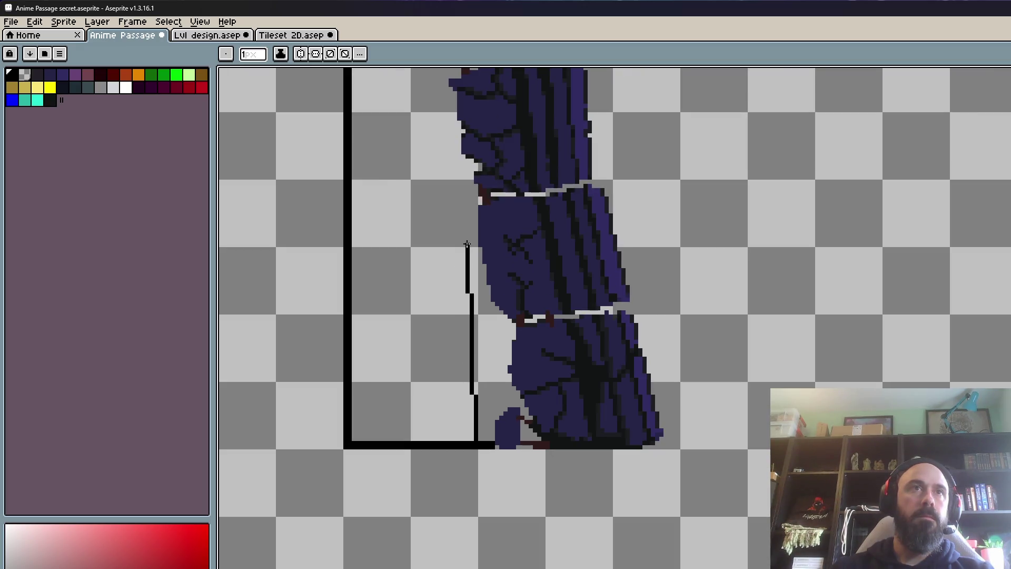
Step: Try a black flood fill, undo it, and close the gap at the top line's corner
scroll(431, 282, "down", 2)
scroll(432, 320, "down", 1)
key("g")
left_click(419, 298)
key("ctrl+z")
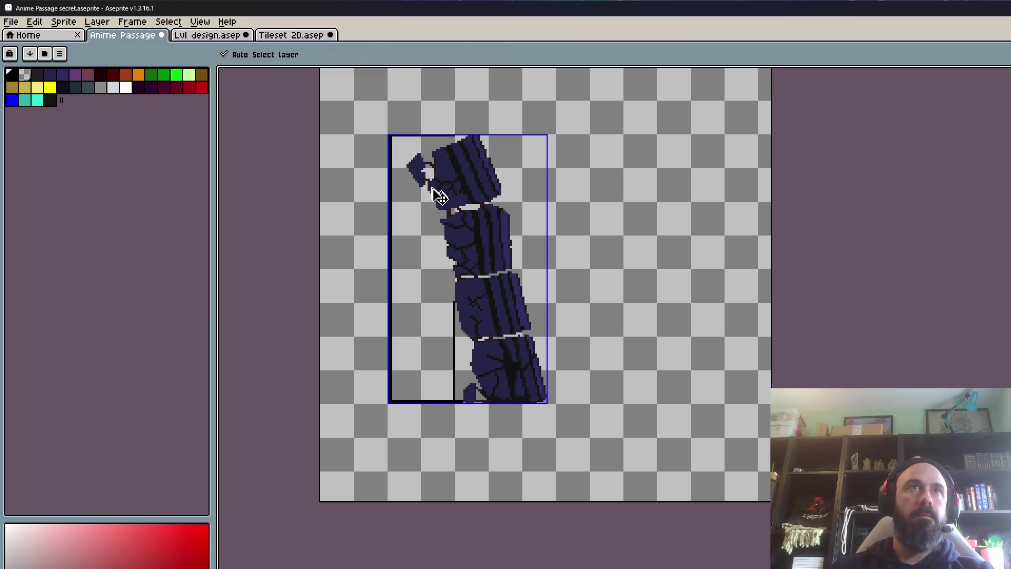
scroll(458, 143, "up", 6)
scroll(445, 140, "up", 3)
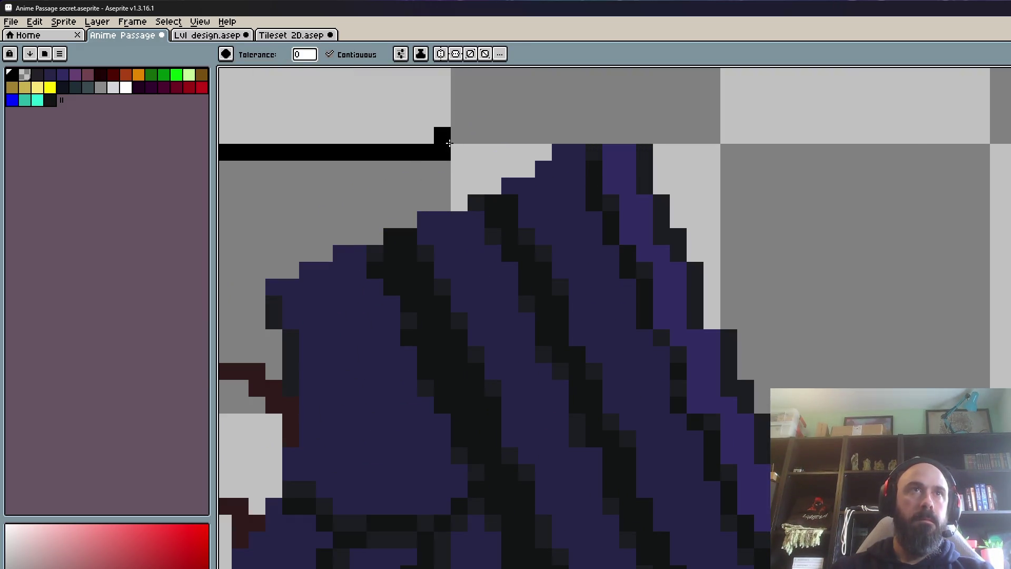
key("b")
left_click(446, 189)
scroll(446, 190, "down", 5)
scroll(422, 349, "up", 1)
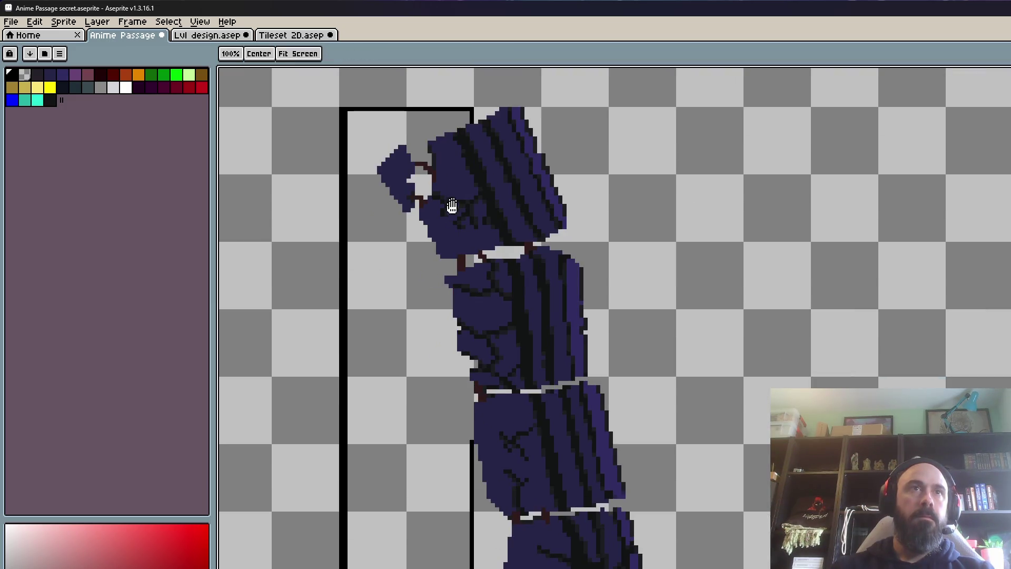
Step: Flood-fill the area left of the pillar with black
key("g")
left_click(422, 349)
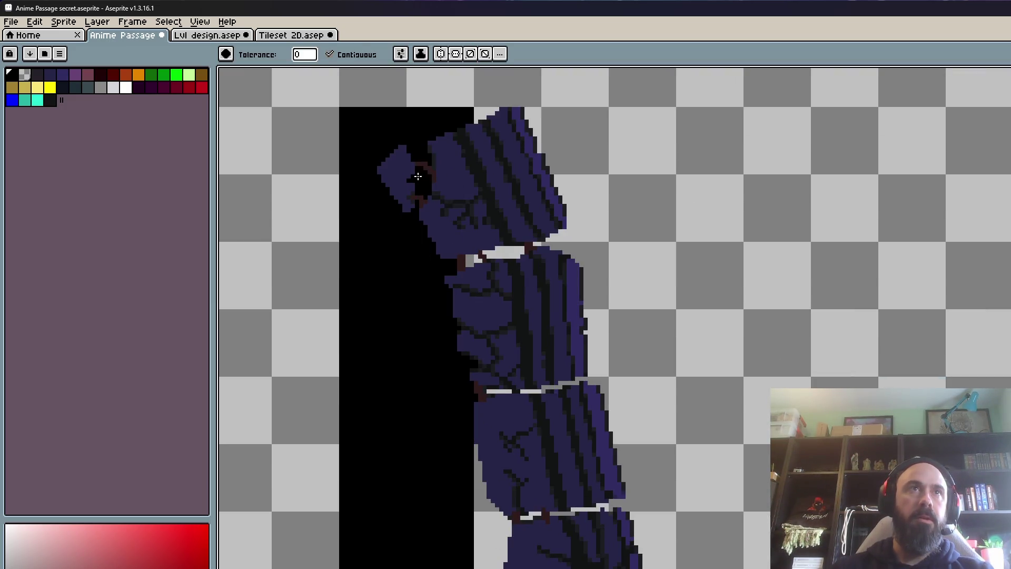
scroll(420, 180, "down", 3)
scroll(436, 224, "up", 2)
left_click_drag(436, 223, 468, 402)
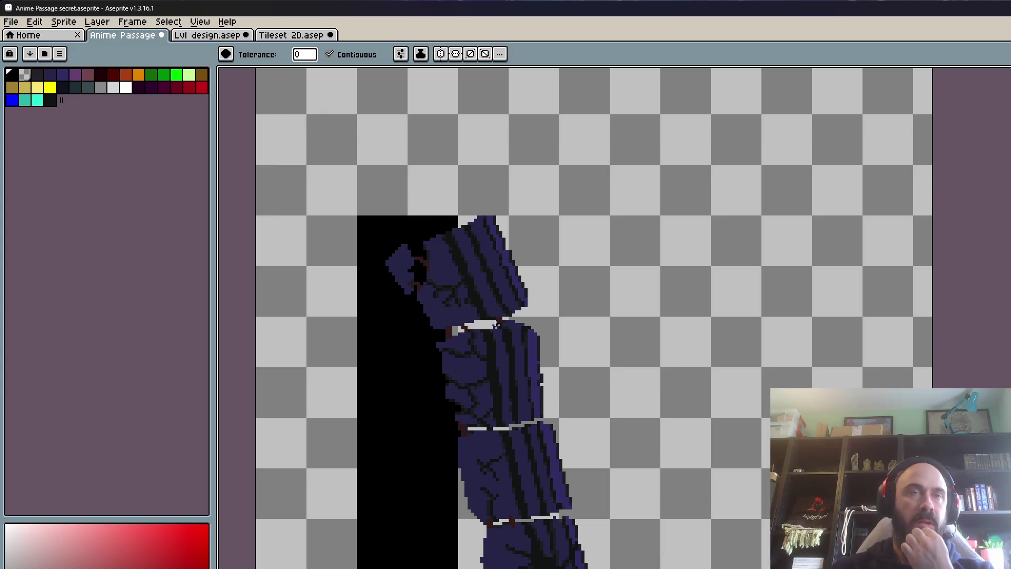
scroll(482, 330, "up", 2)
scroll(452, 147, "up", 1)
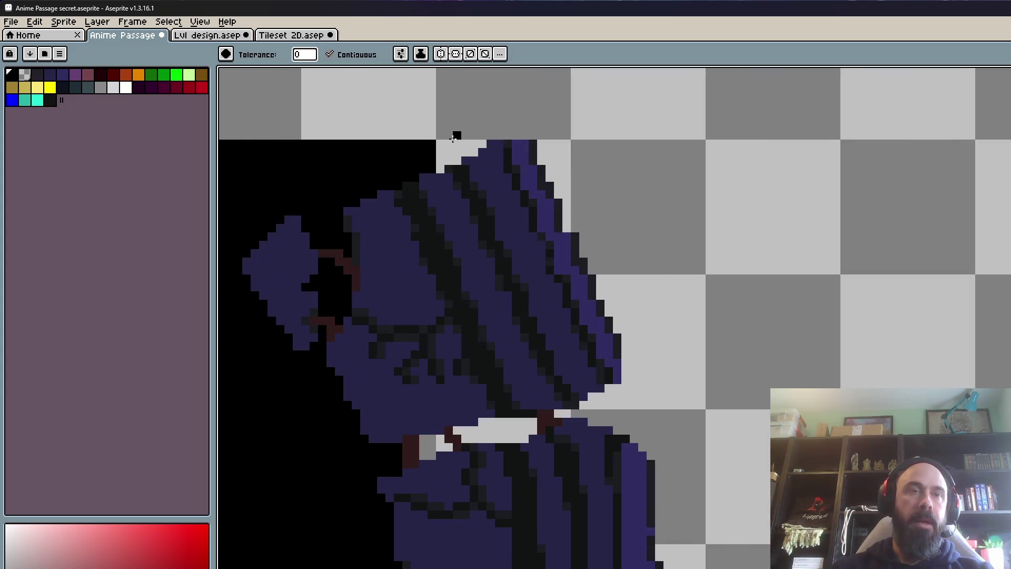
scroll(451, 147, "up", 1)
Step: Paint black over stray light pixels at the pillar's top edge and seam, and fill the gap by its base
key("b")
mouse_move(512, 148)
left_mouse_down()
mouse_move(448, 153)
mouse_move(490, 163)
mouse_move(422, 195)
left_mouse_up()
scroll(413, 235, "down", 3)
left_click_drag(413, 236, 430, 166)
scroll(444, 263, "up", 3)
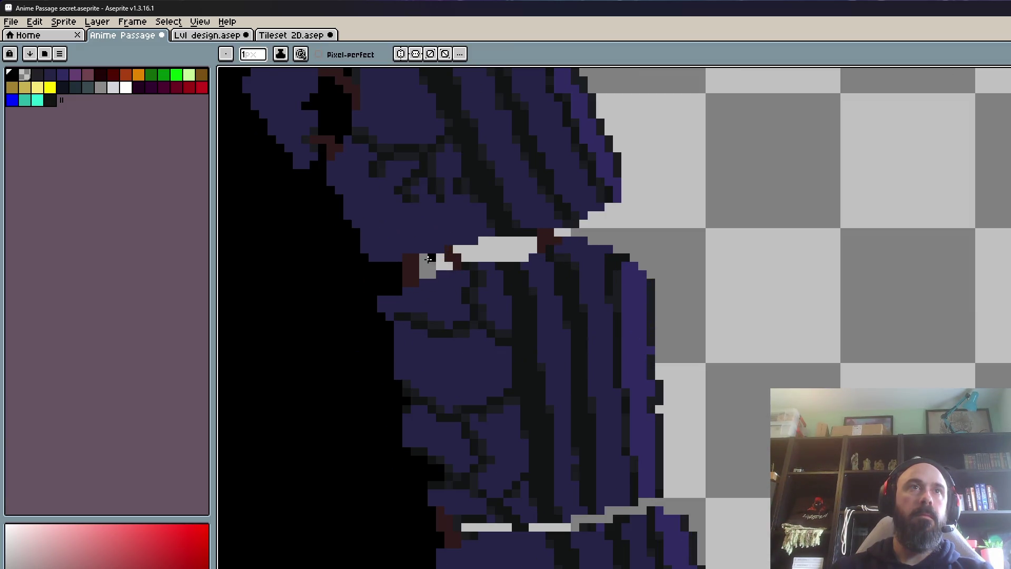
mouse_move(444, 263)
left_mouse_down()
mouse_move(424, 266)
mouse_move(428, 275)
left_mouse_up()
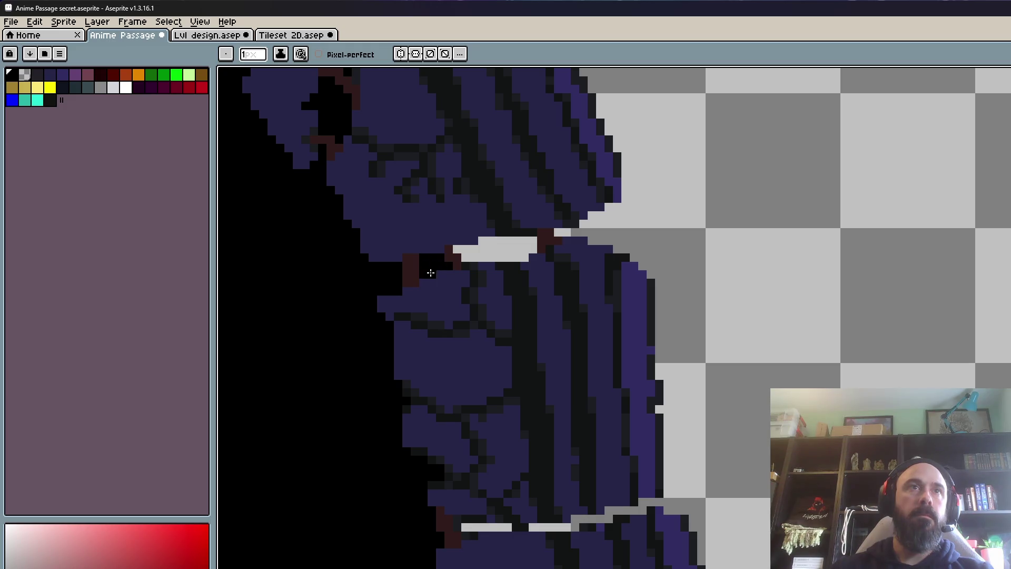
scroll(446, 276, "down", 3)
key("g")
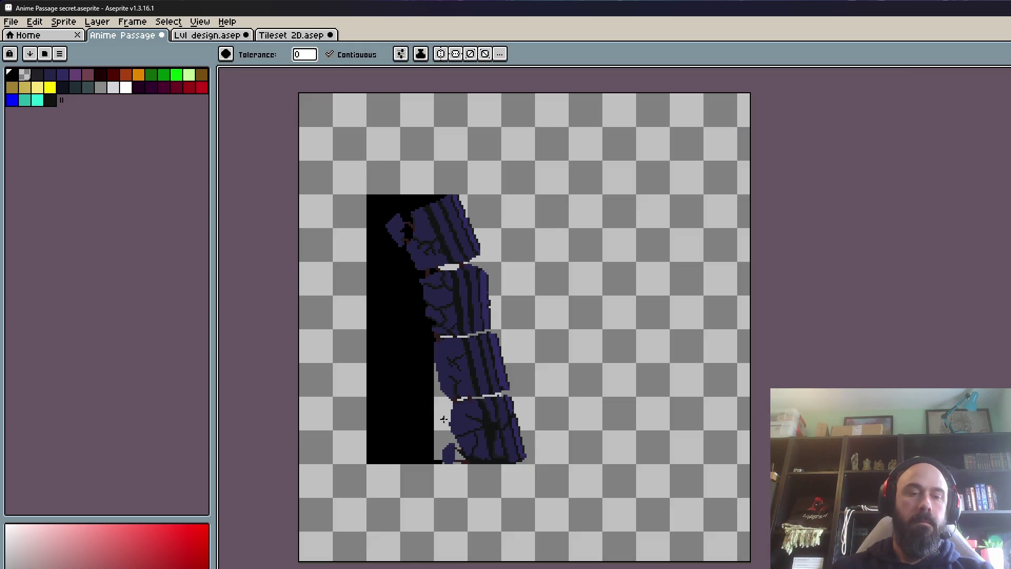
left_click(443, 420)
scroll(458, 454, "up", 2)
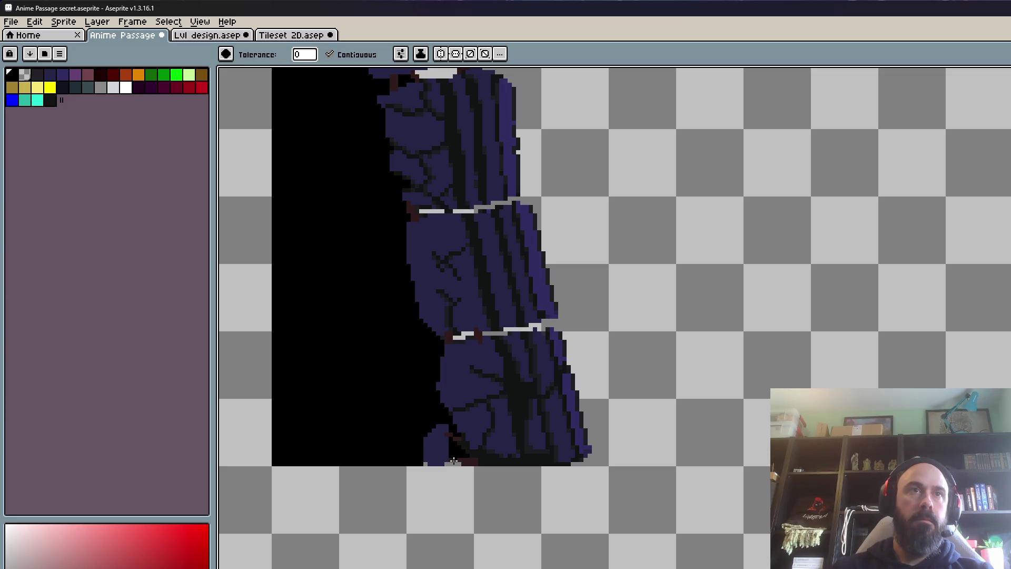
scroll(454, 460, "up", 2)
key("b")
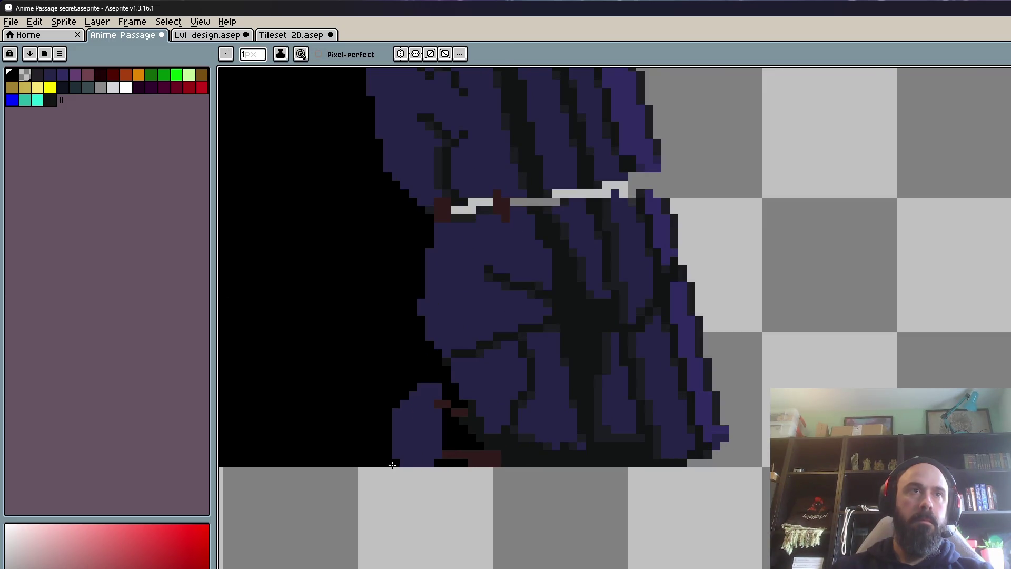
scroll(393, 464, "down", 3)
scroll(424, 413, "down", 1)
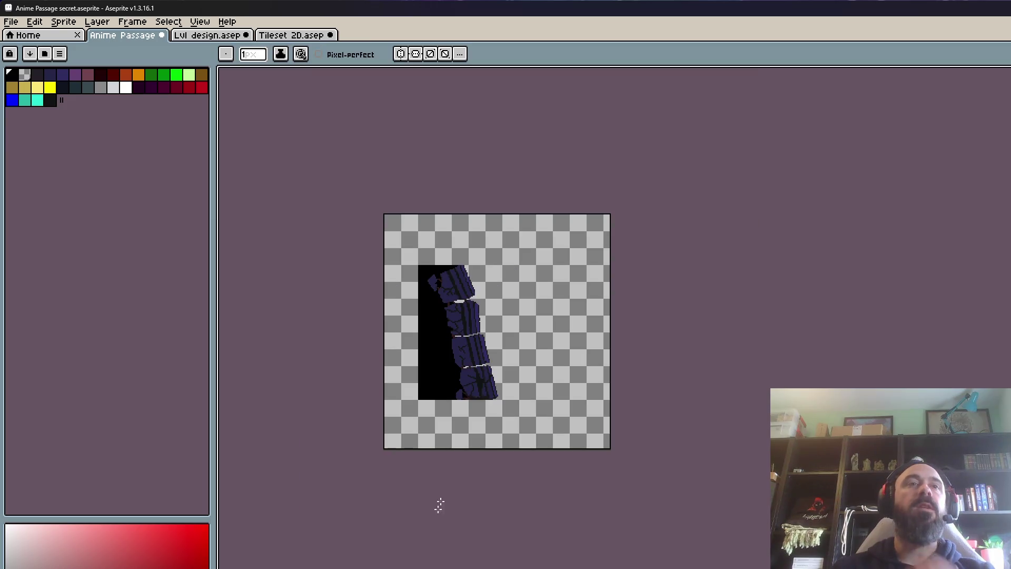
key("Right")
key("Left")
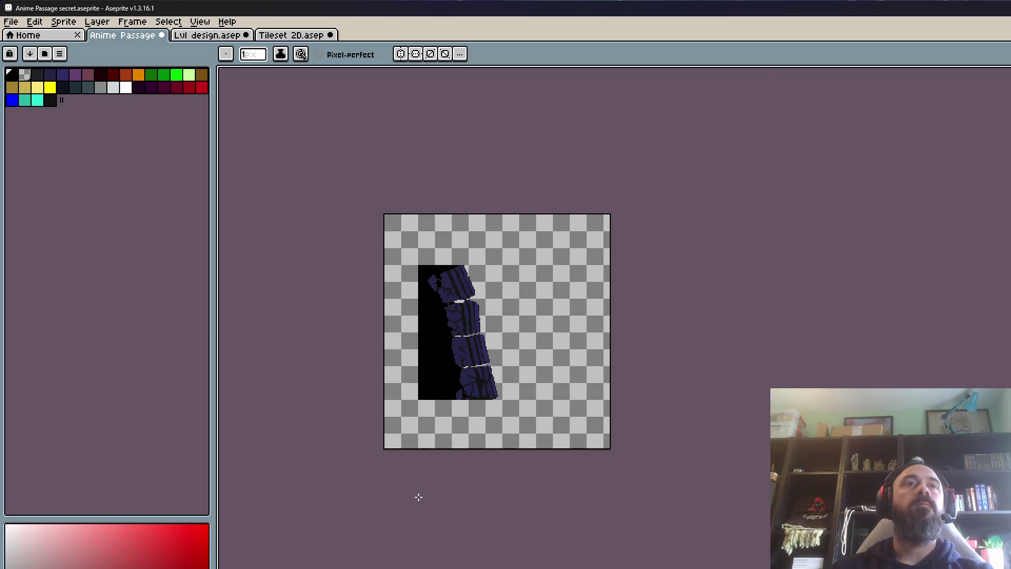
scroll(452, 363, "up", 1)
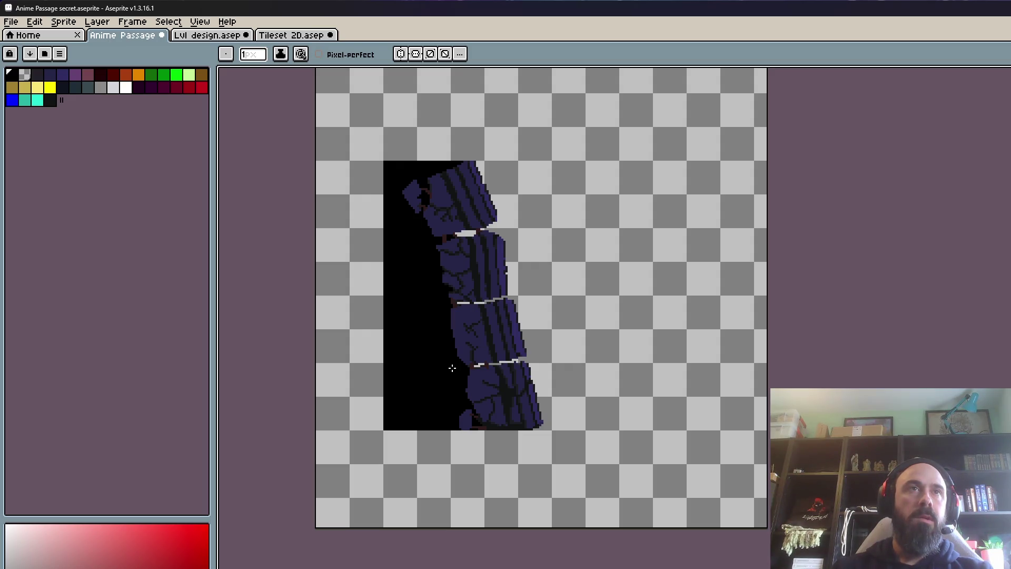
scroll(470, 175, "up", 2)
scroll(470, 174, "down", 2)
scroll(473, 217, "up", 2)
scroll(473, 217, "up", 1)
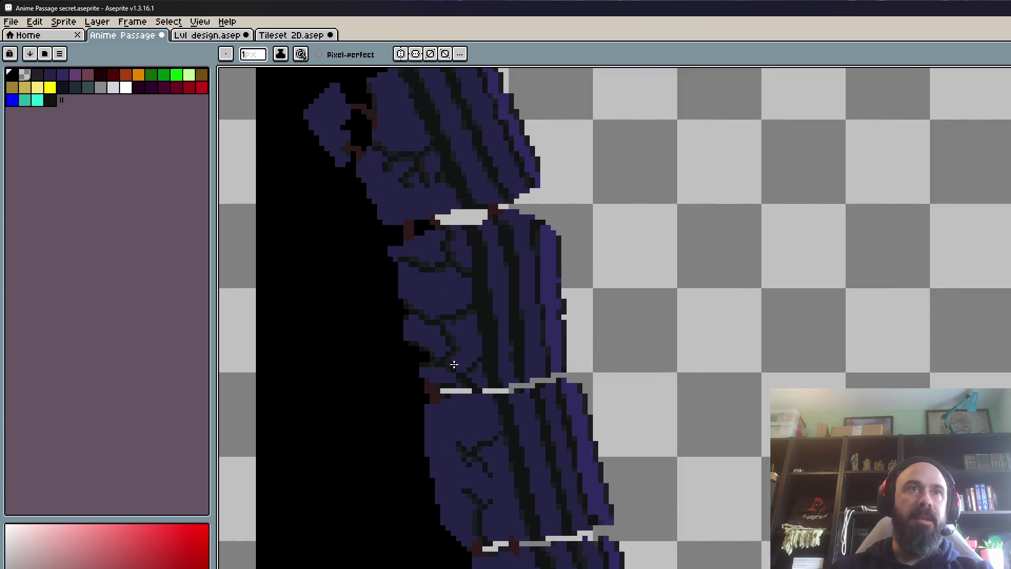
scroll(504, 498, "down", 5)
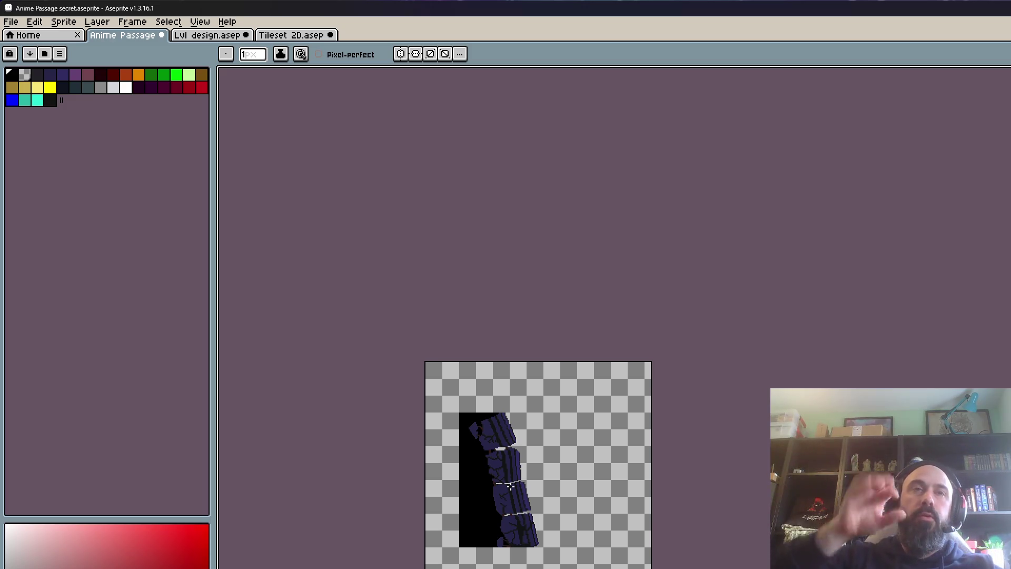
scroll(510, 487, "down", 3)
scroll(500, 514, "up", 5)
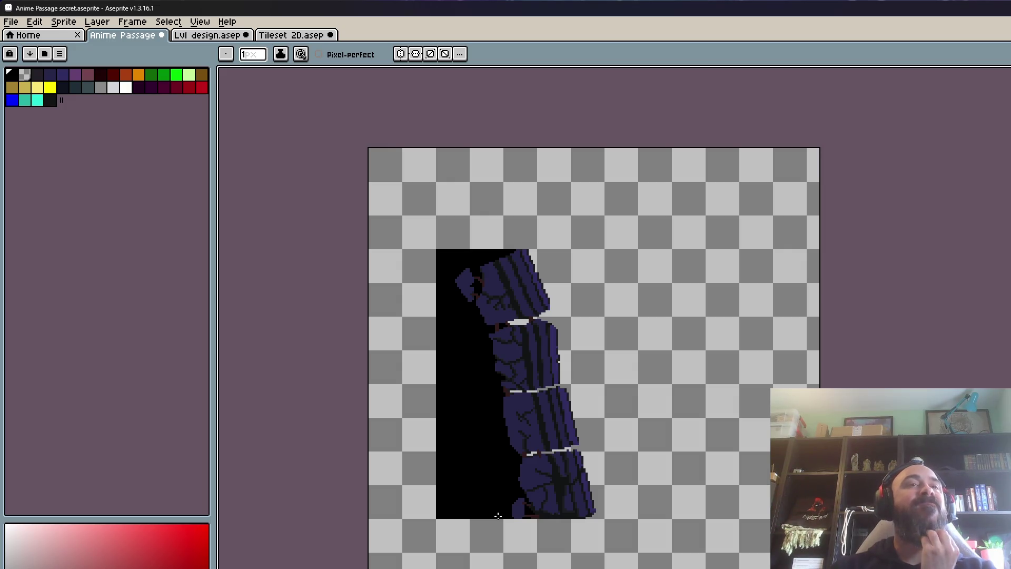
scroll(497, 516, "down", 1)
scroll(495, 456, "up", 1)
scroll(484, 315, "up", 1)
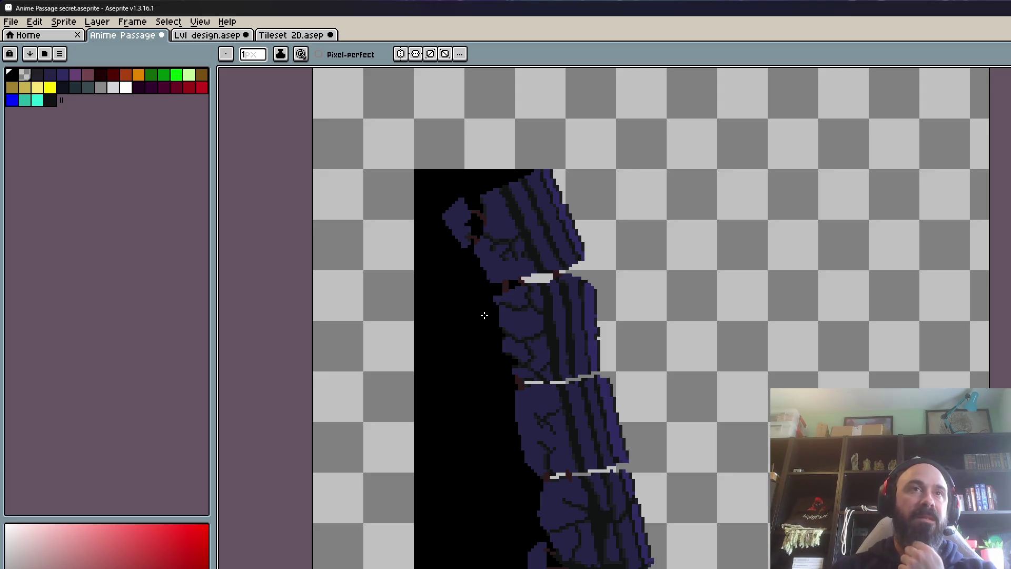
scroll(484, 316, "down", 1)
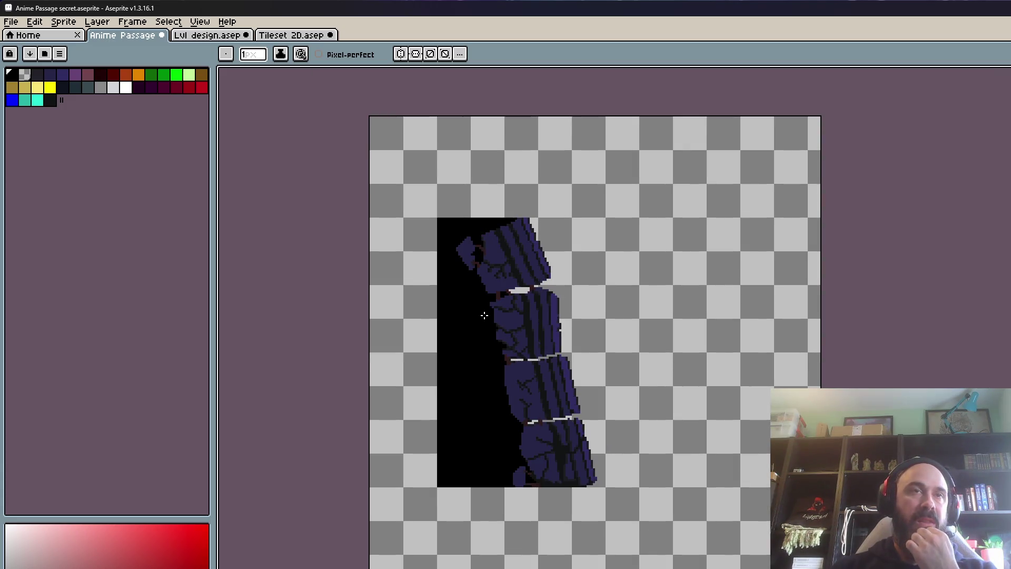
scroll(484, 316, "down", 1)
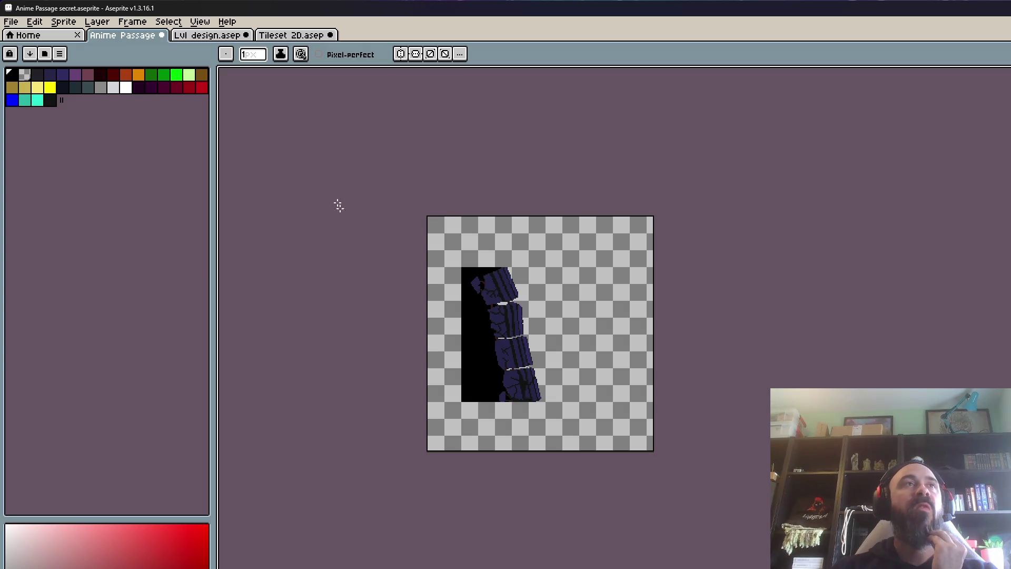
left_click(208, 35)
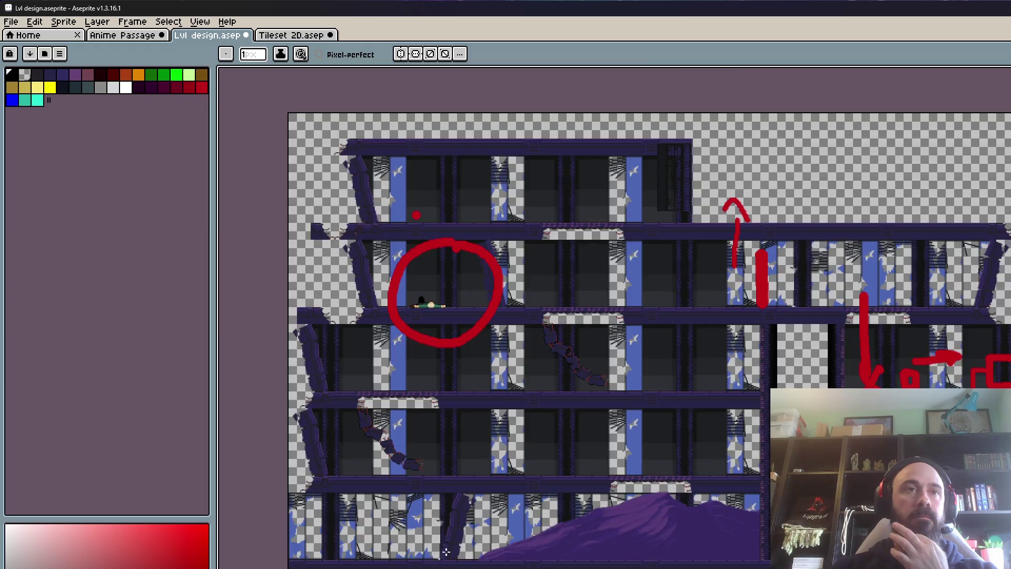
Step: Zoom in and out on the level map to inspect the floors and red route arrows
scroll(444, 554, "up", 3)
scroll(501, 383, "up", 1)
scroll(501, 384, "down", 2)
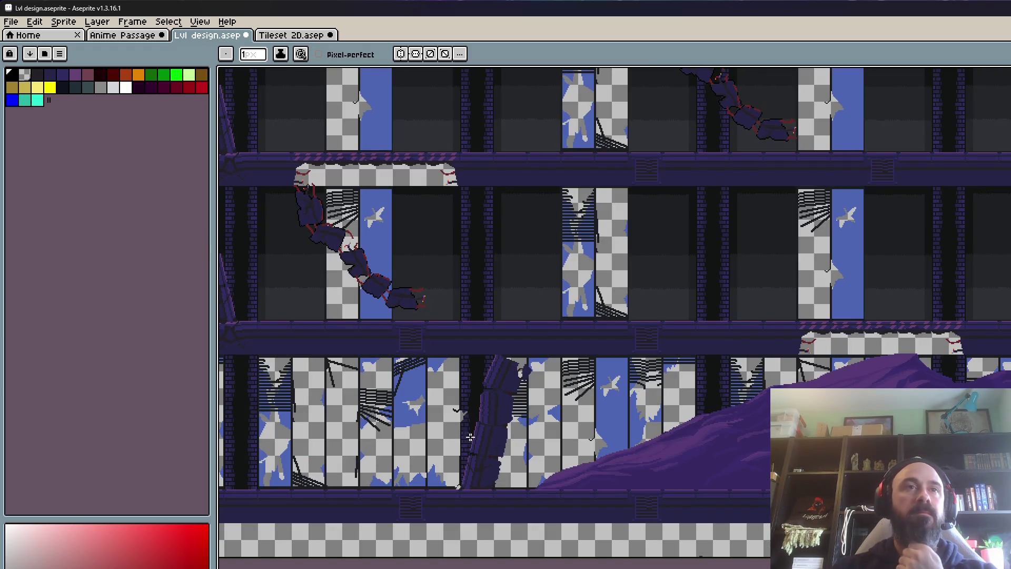
scroll(505, 431, "down", 2)
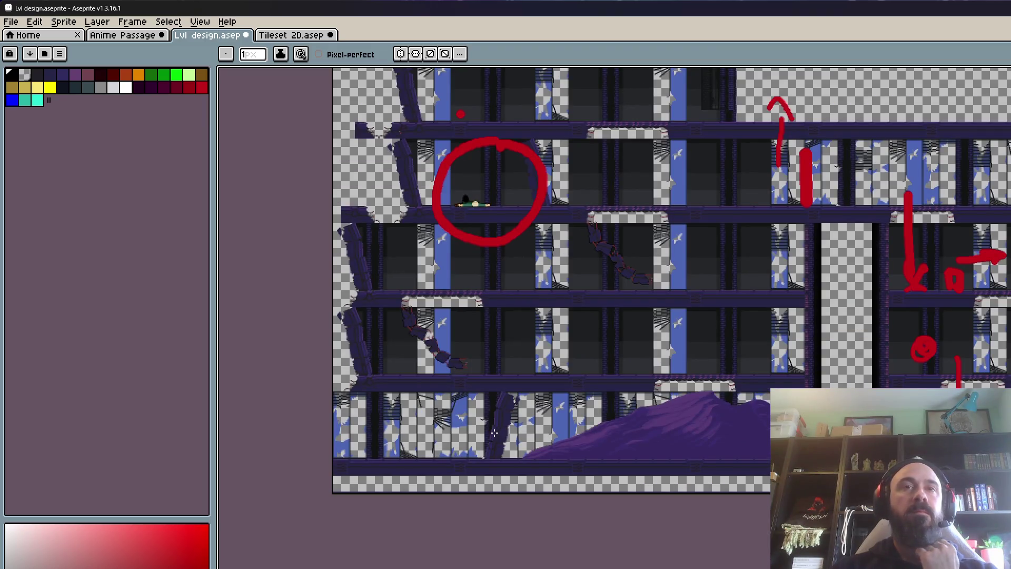
scroll(496, 428, "up", 2)
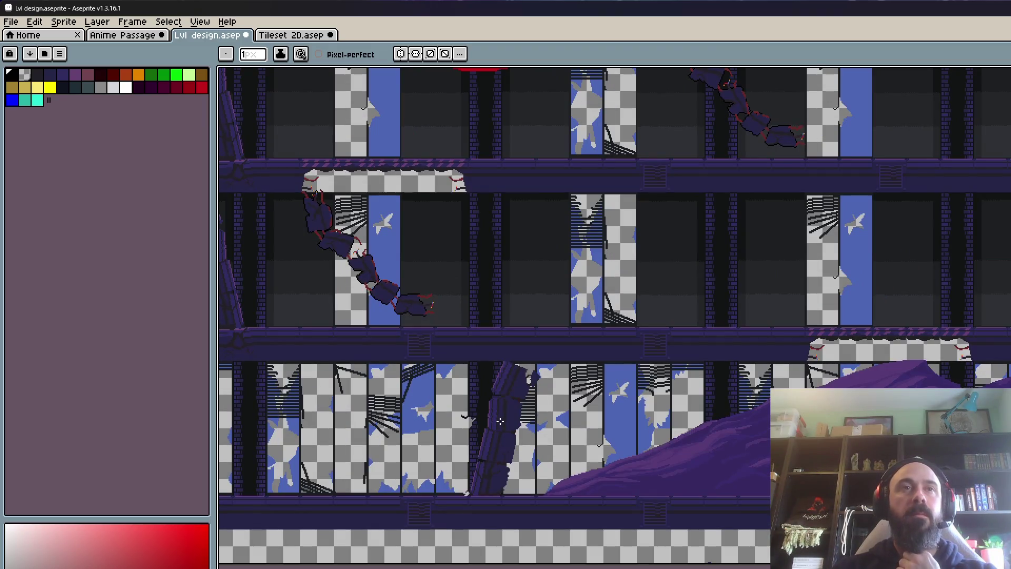
scroll(500, 421, "up", 1)
scroll(499, 421, "down", 1)
scroll(498, 421, "down", 1)
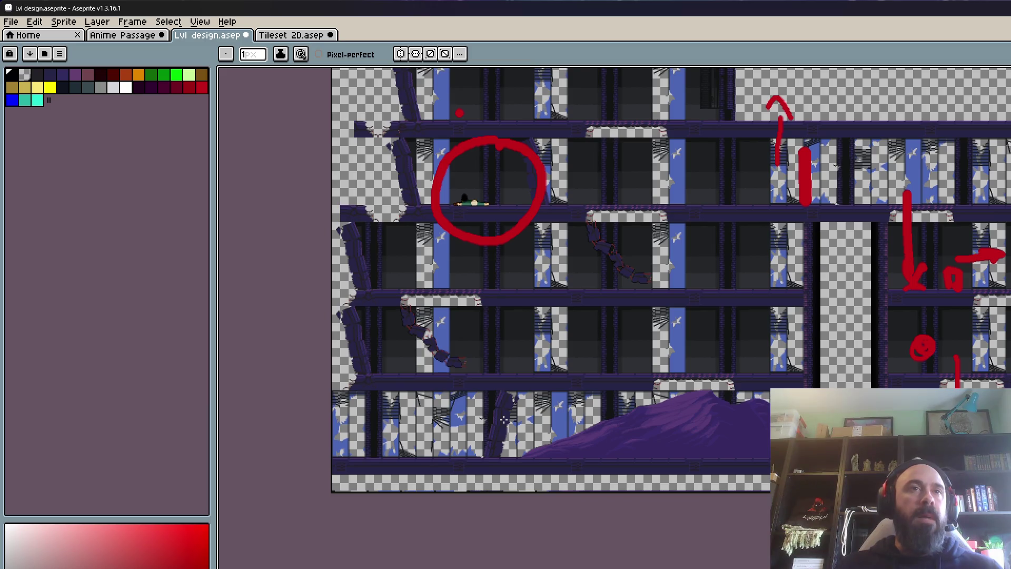
scroll(503, 420, "up", 1)
scroll(504, 419, "down", 1)
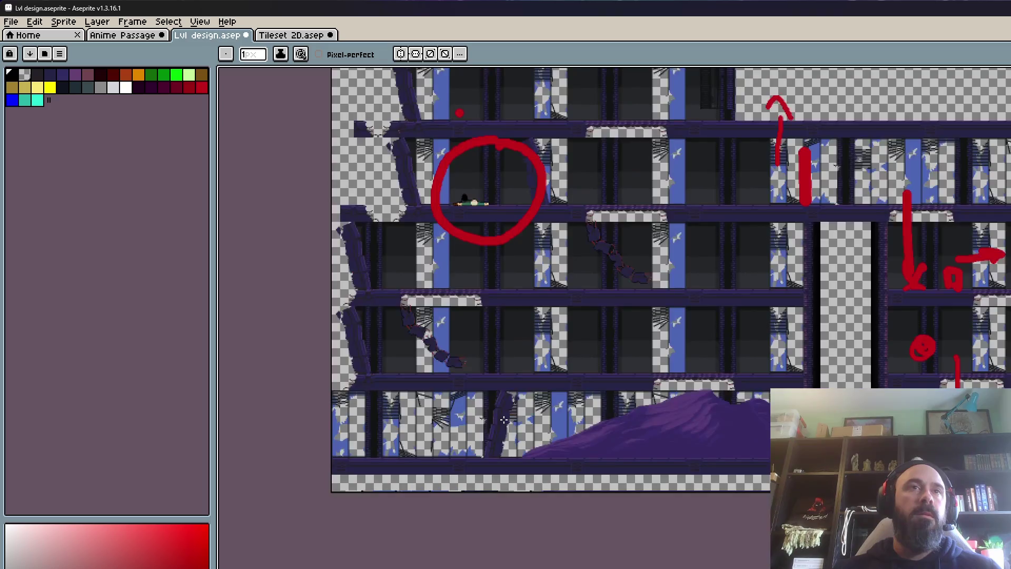
scroll(519, 277, "down", 1)
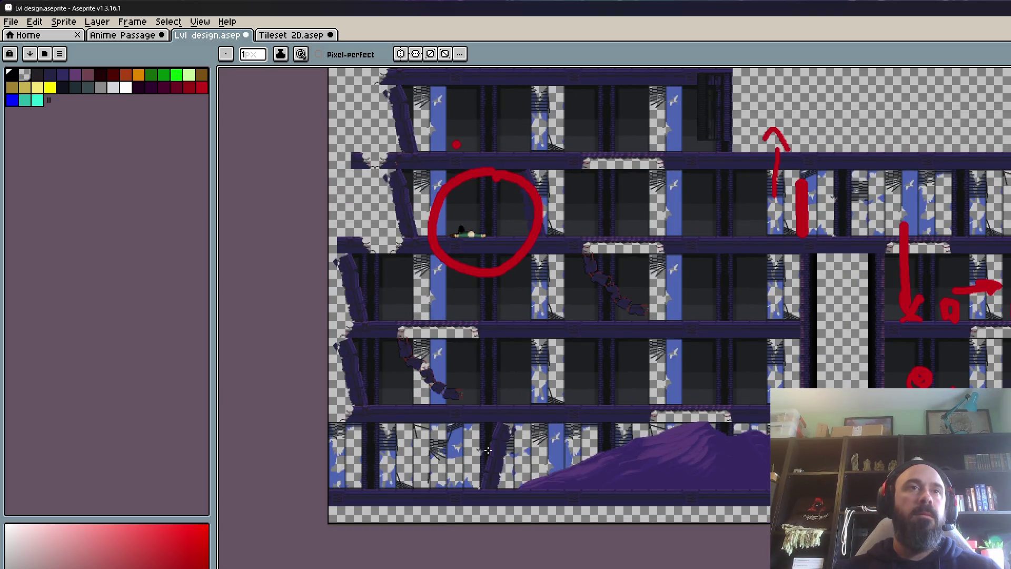
scroll(488, 450, "up", 1)
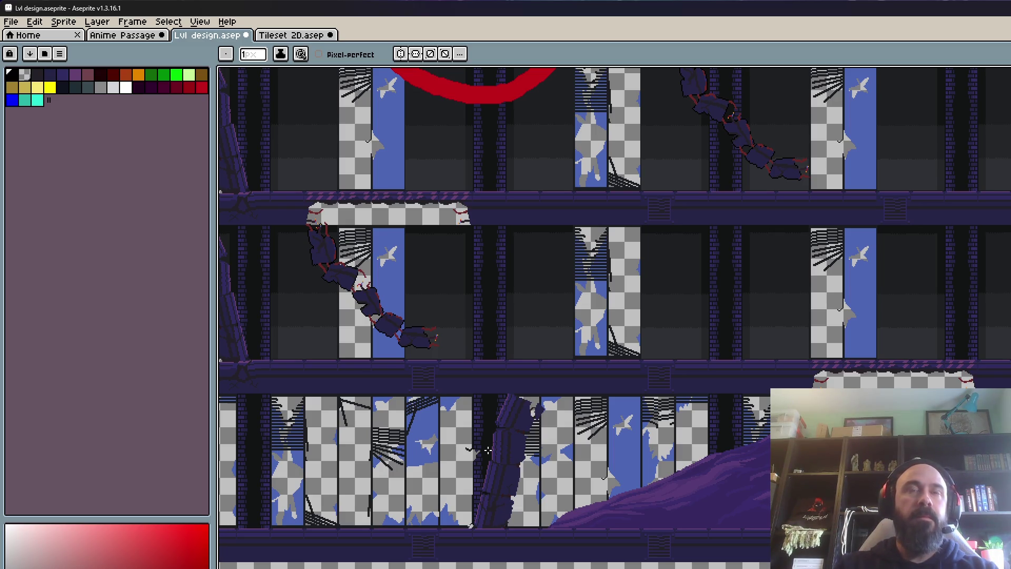
scroll(487, 451, "down", 3)
scroll(463, 411, "up", 1)
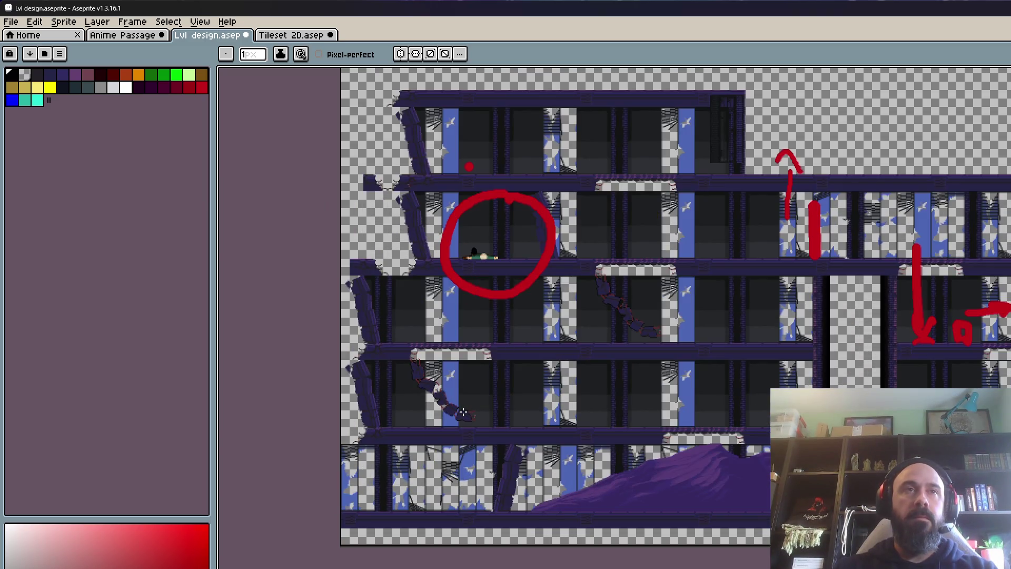
scroll(463, 412, "up", 1)
scroll(463, 412, "down", 1)
scroll(463, 412, "up", 2)
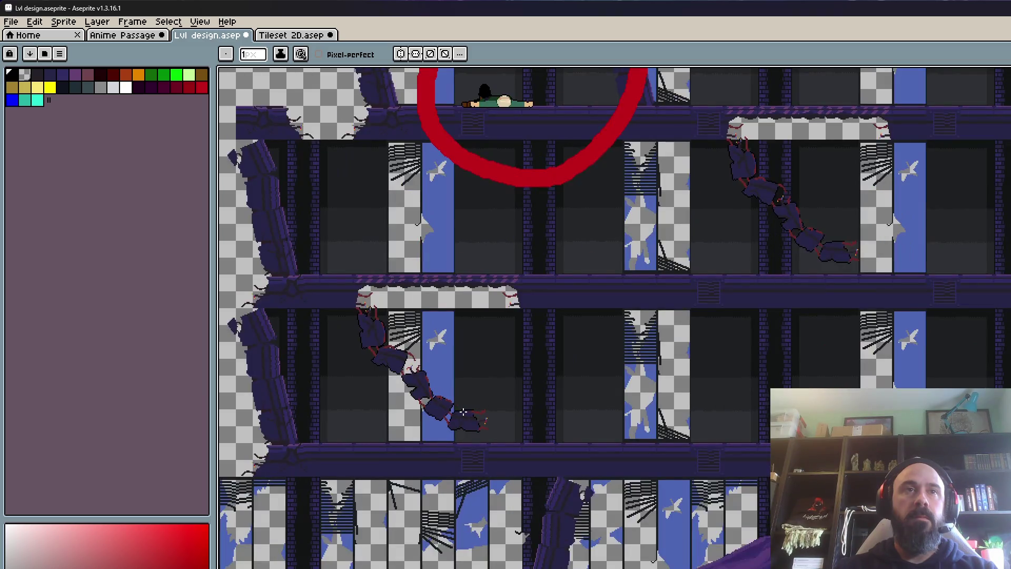
scroll(463, 412, "down", 2)
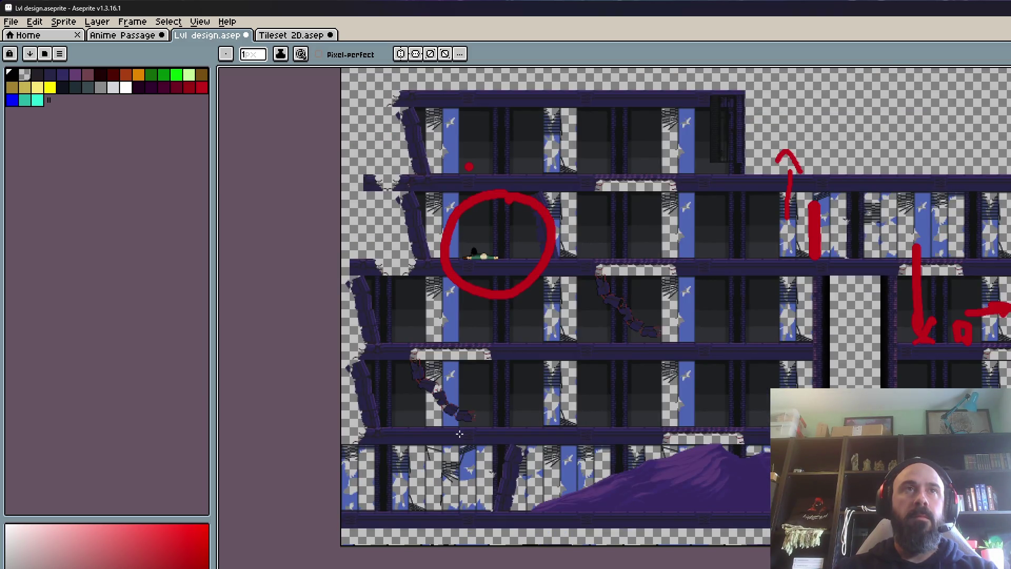
scroll(469, 465, "up", 2)
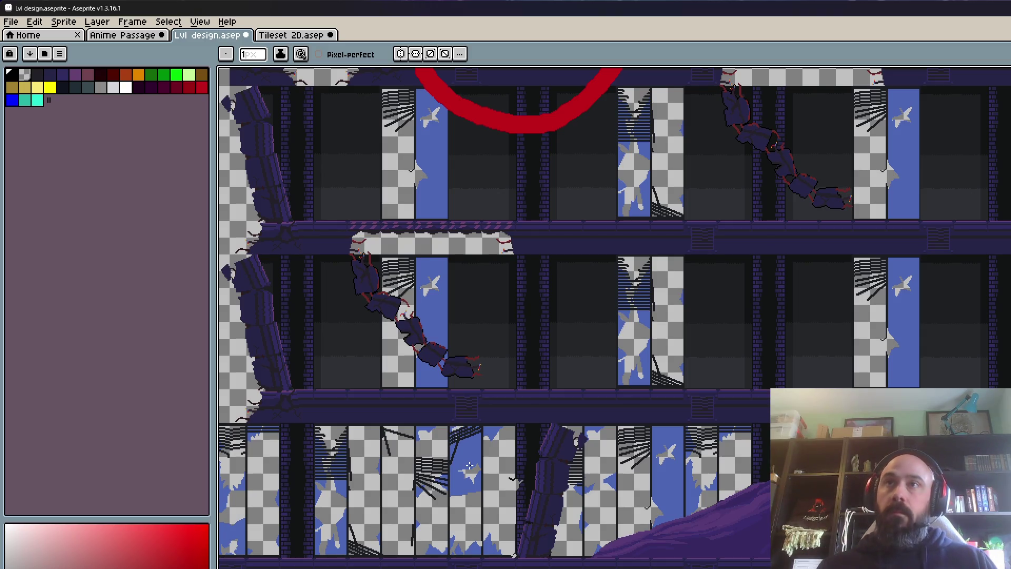
scroll(782, 387, "up", 1)
scroll(782, 387, "down", 5)
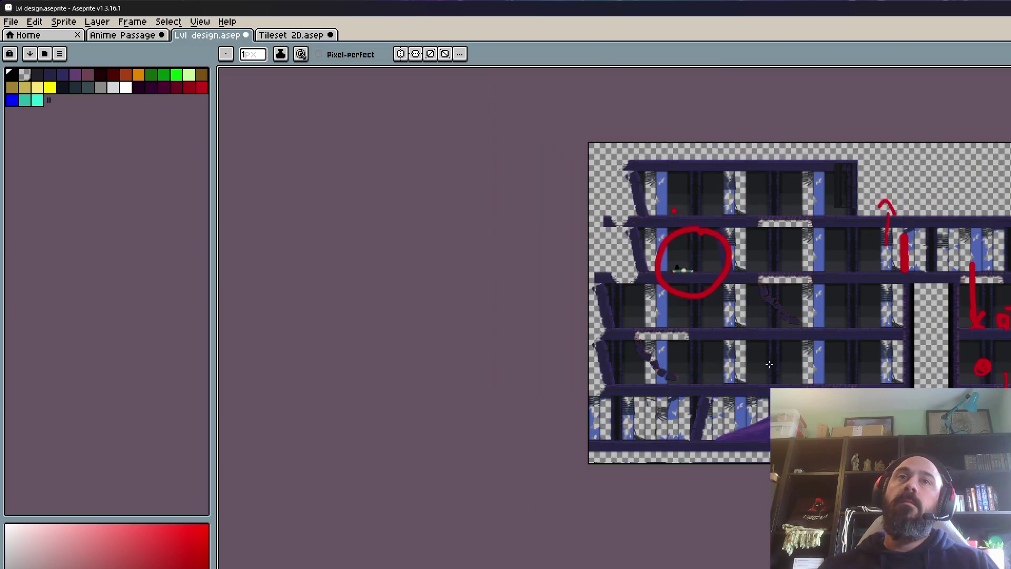
scroll(846, 327, "up", 1)
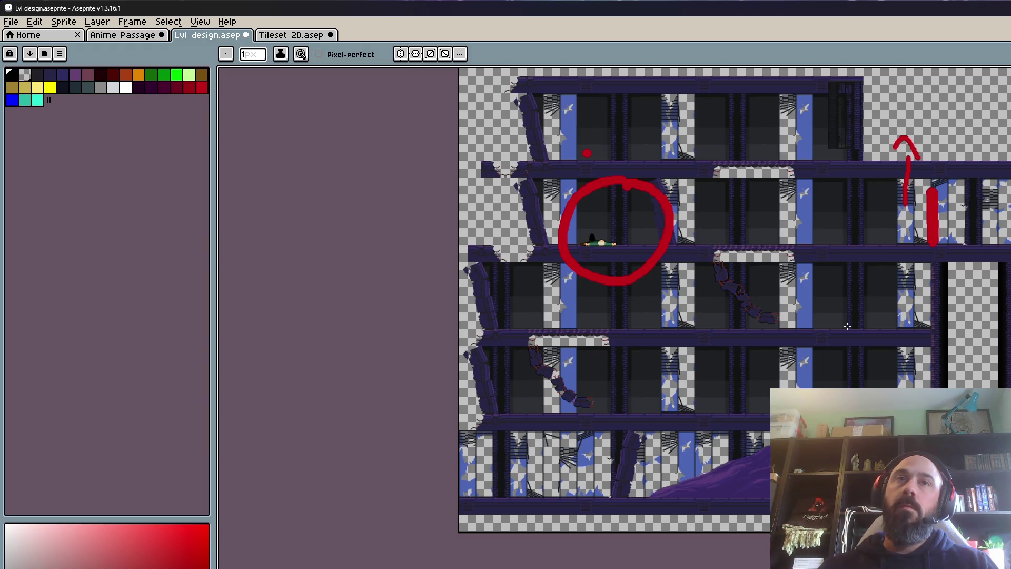
scroll(628, 434, "up", 1)
scroll(628, 434, "down", 1)
scroll(625, 436, "up", 1)
scroll(625, 436, "down", 1)
scroll(625, 436, "up", 1)
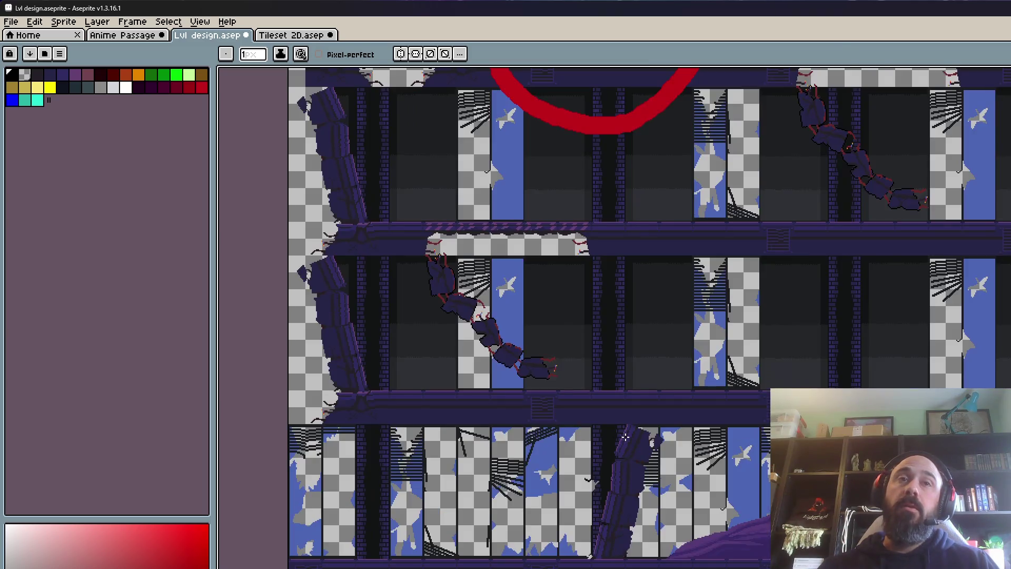
scroll(625, 436, "down", 1)
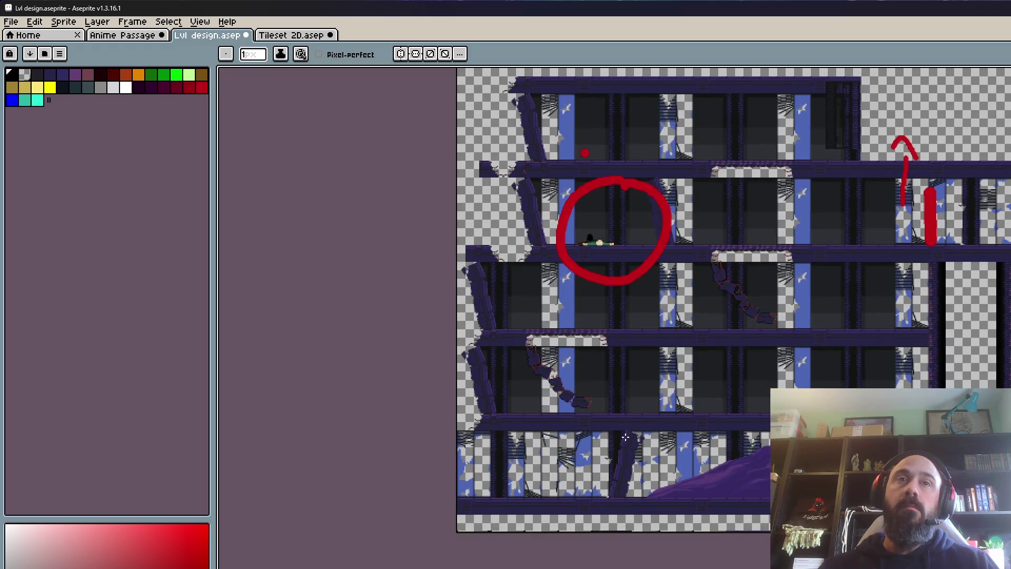
scroll(625, 436, "up", 1)
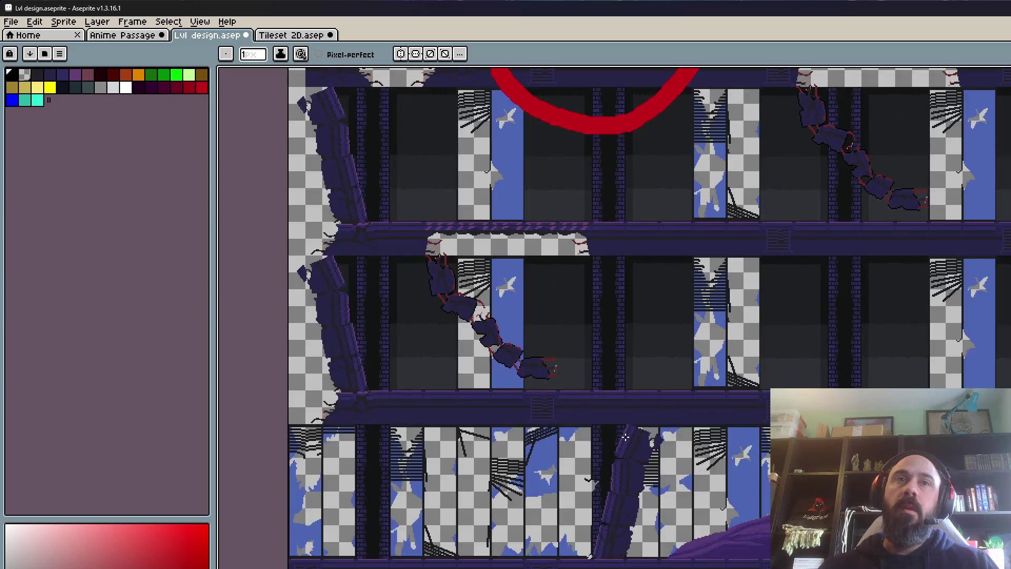
scroll(625, 436, "down", 1)
scroll(625, 436, "up", 1)
scroll(625, 436, "down", 1)
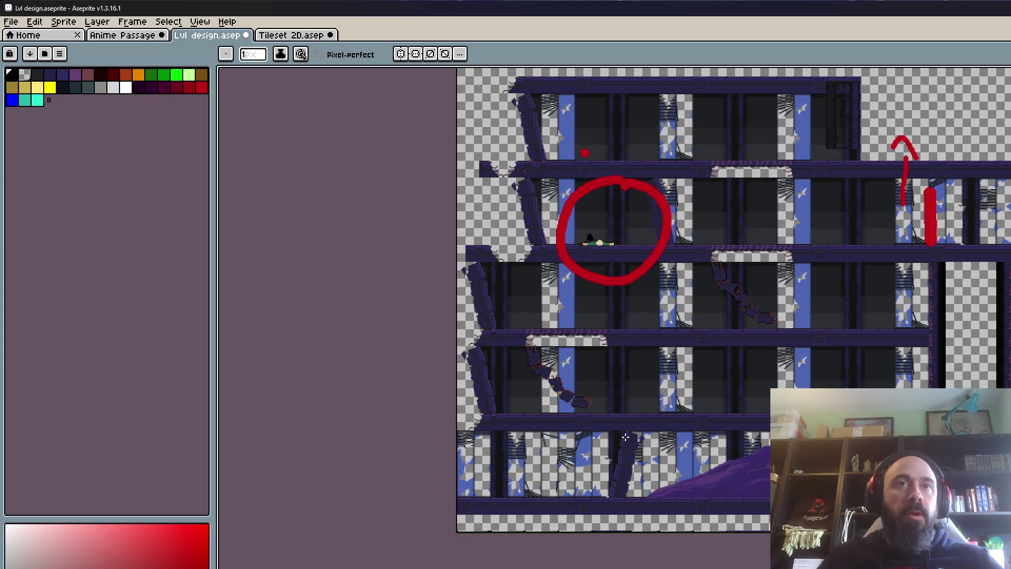
scroll(625, 437, "up", 2)
scroll(592, 483, "down", 2)
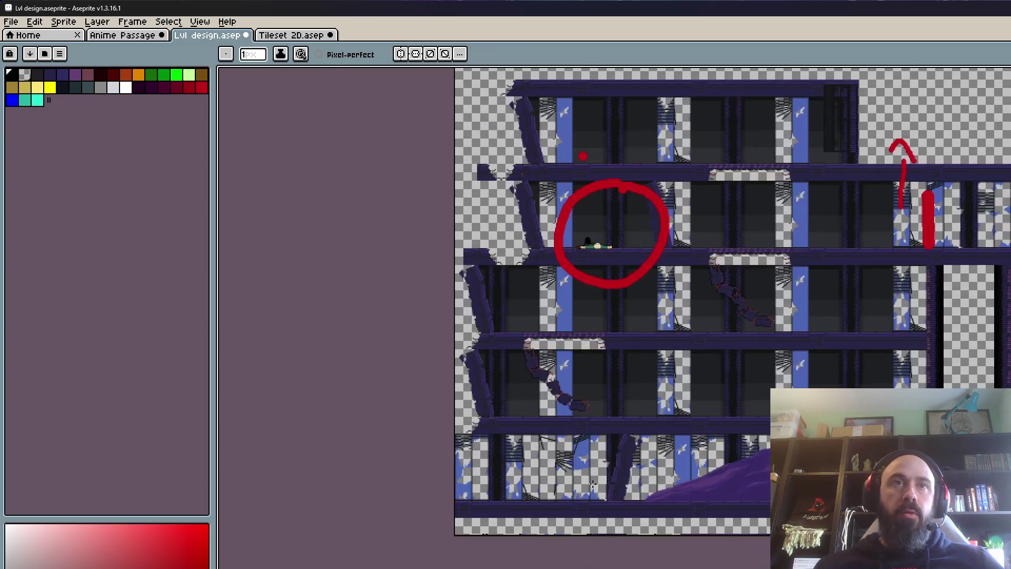
scroll(593, 484, "up", 1)
scroll(600, 413, "up", 1)
scroll(674, 395, "down", 2)
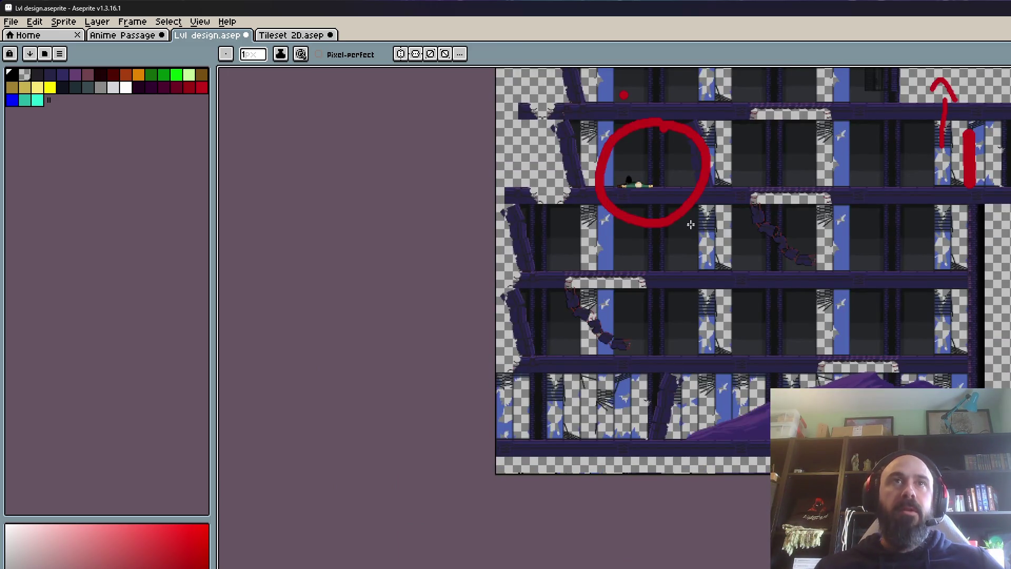
scroll(691, 227, "down", 1)
scroll(672, 136, "up", 2)
scroll(674, 136, "down", 1)
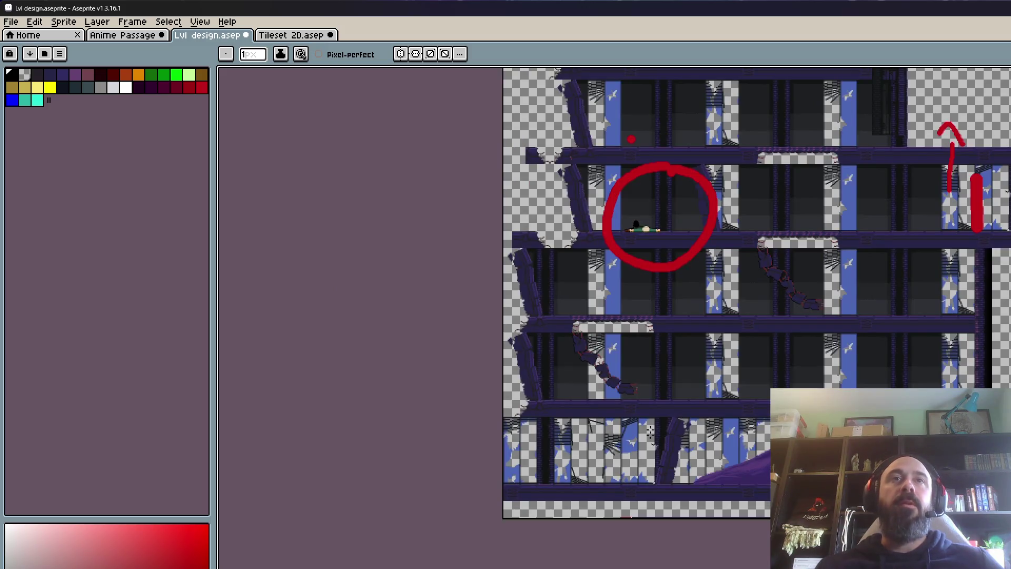
scroll(649, 424, "up", 1)
scroll(693, 345, "down", 1)
scroll(617, 271, "up", 1)
scroll(616, 272, "down", 1)
left_click_drag(640, 512, 586, 534)
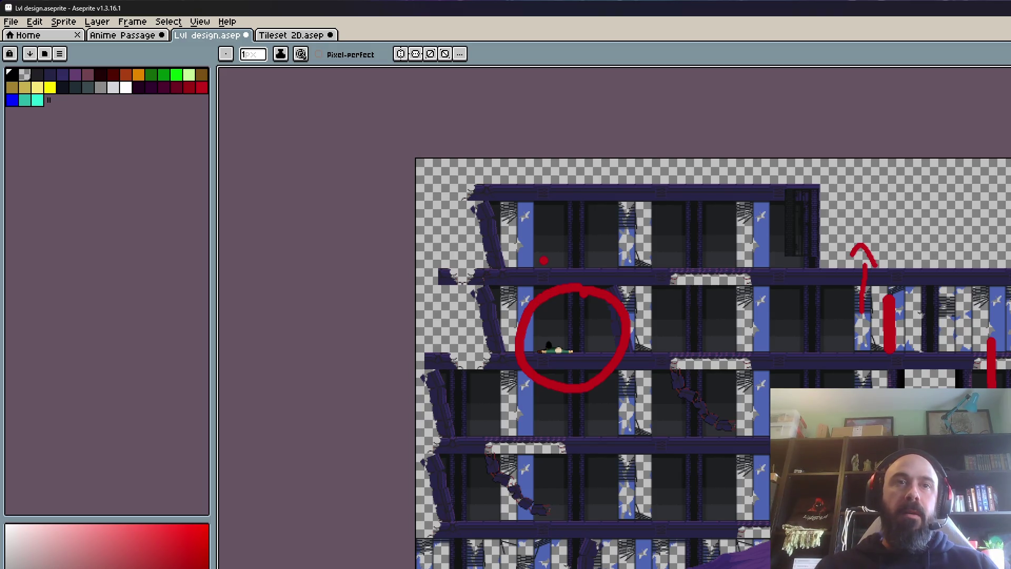
scroll(627, 363, "right", 2)
scroll(627, 364, "right", 3)
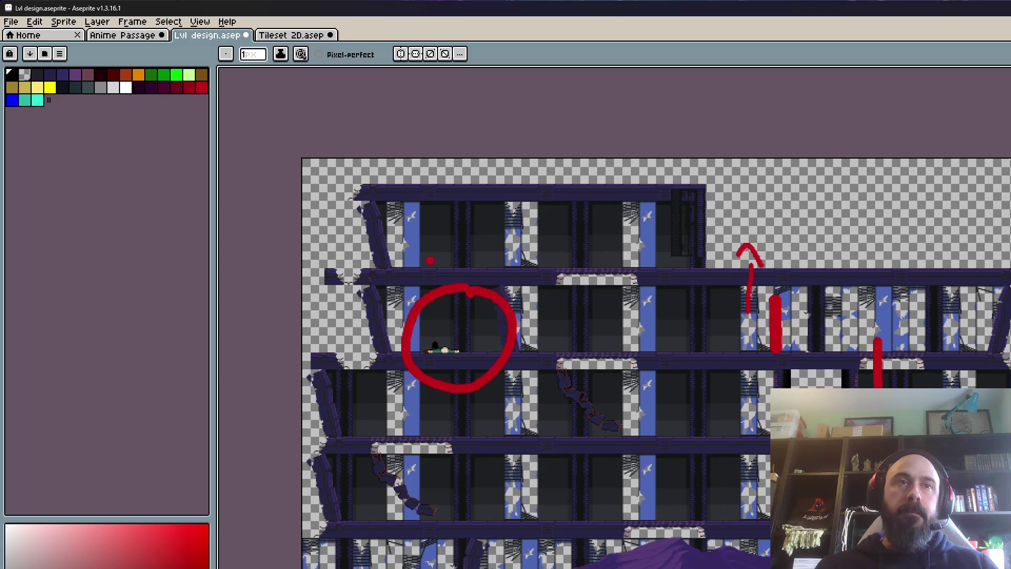
scroll(627, 363, "left", 1)
scroll(626, 363, "left", 1)
scroll(627, 363, "down", 1)
scroll(626, 364, "up", 1)
scroll(521, 363, "up", 1)
scroll(537, 327, "down", 1)
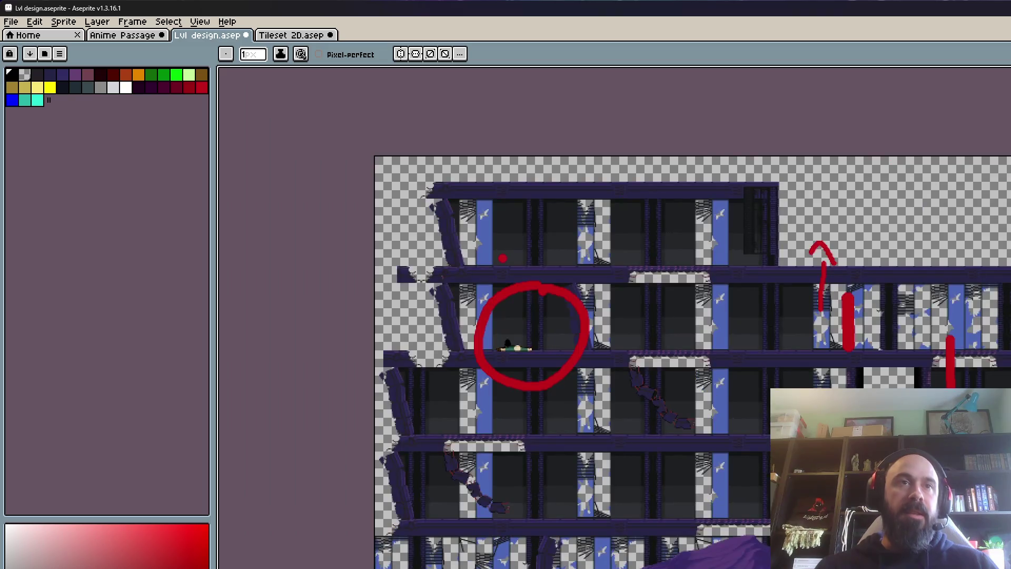
scroll(537, 326, "up", 1)
scroll(532, 326, "down", 1)
scroll(532, 326, "up", 1)
scroll(531, 327, "down", 1)
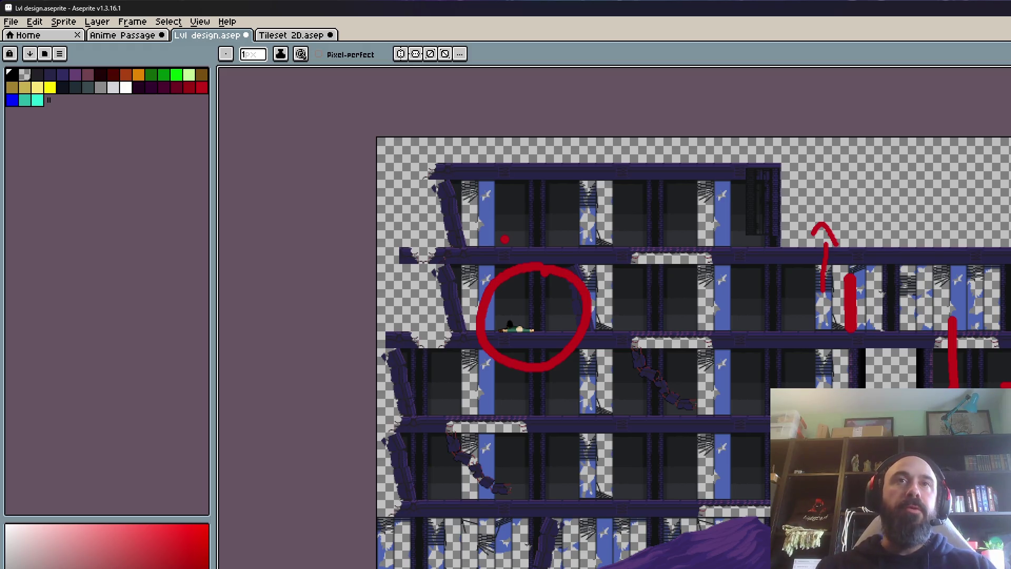
scroll(666, 308, "up", 2)
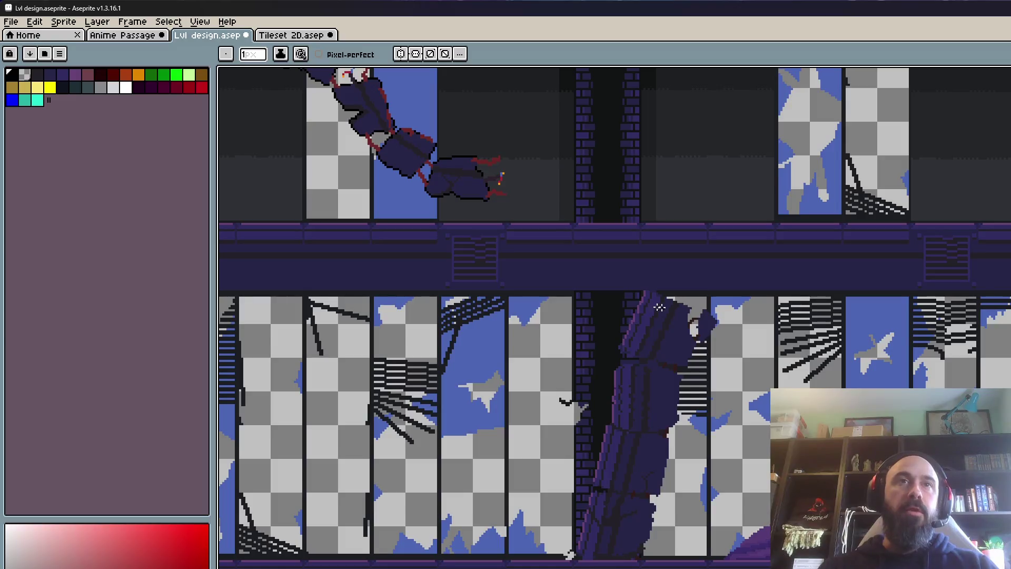
scroll(597, 387, "down", 1)
scroll(588, 476, "down", 1)
scroll(595, 499, "up", 1)
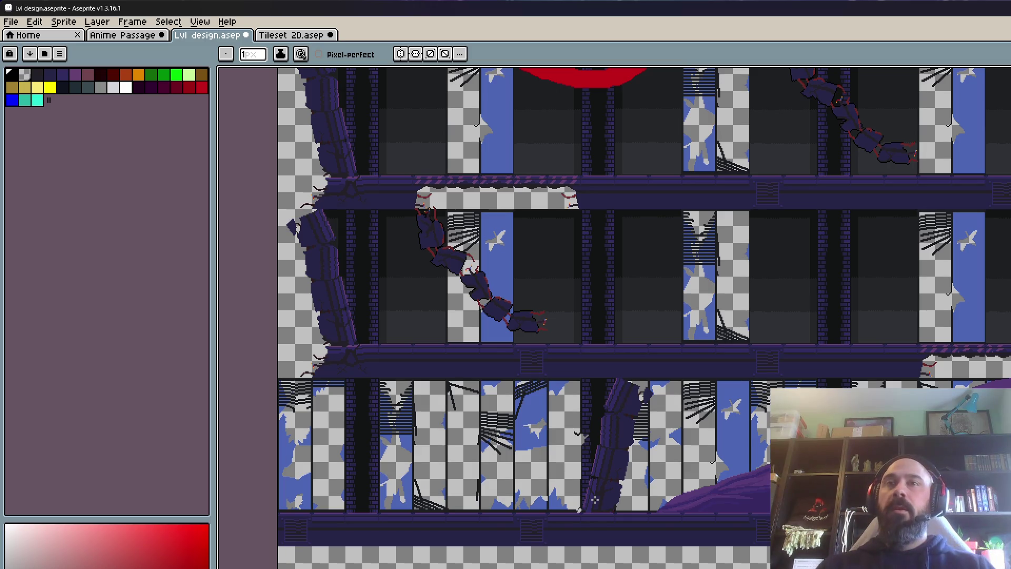
scroll(661, 334, "down", 3)
scroll(672, 211, "up", 3)
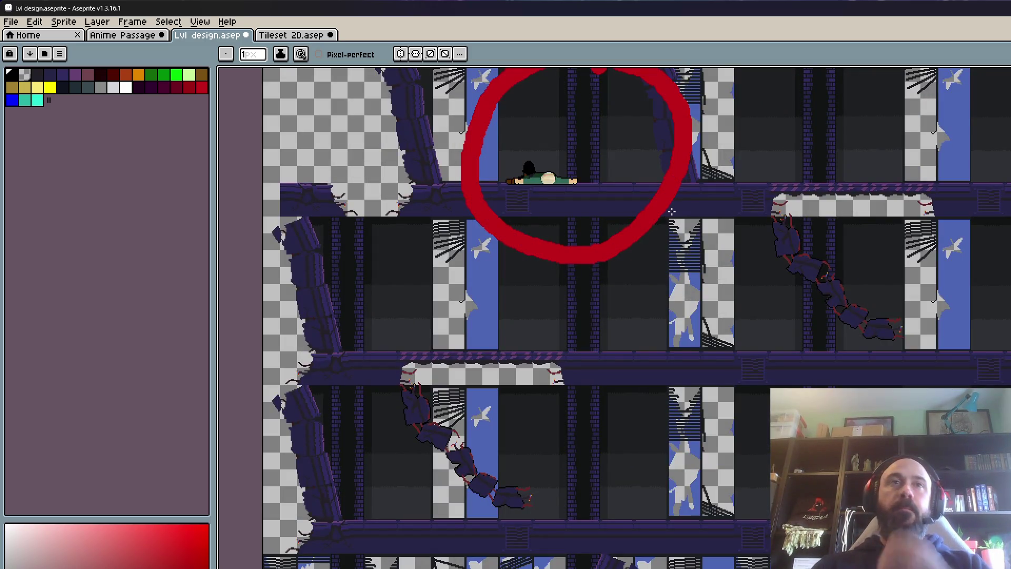
scroll(671, 211, "down", 2)
scroll(606, 421, "up", 3)
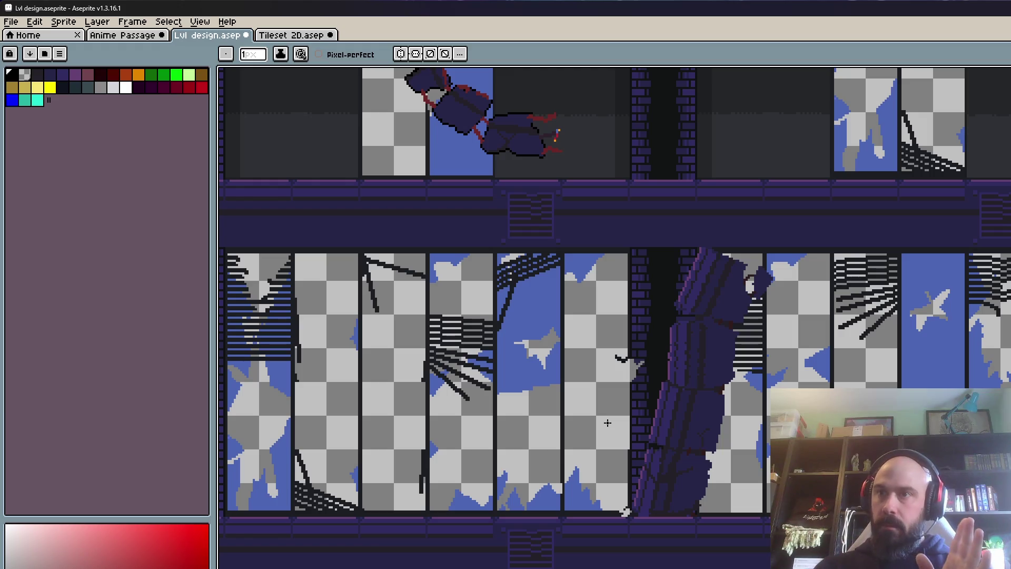
scroll(607, 422, "up", 1)
scroll(614, 429, "down", 1)
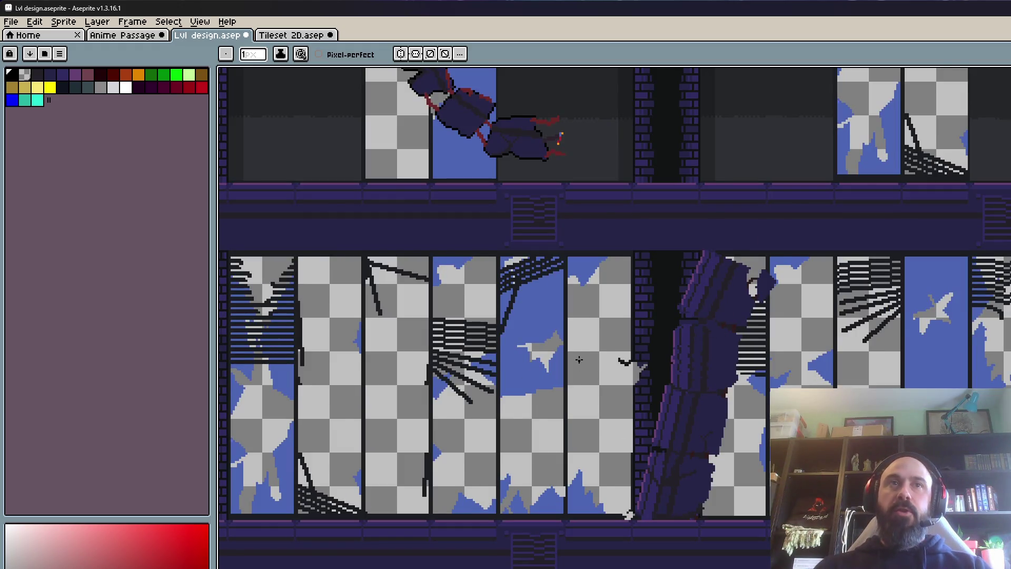
scroll(579, 359, "down", 1)
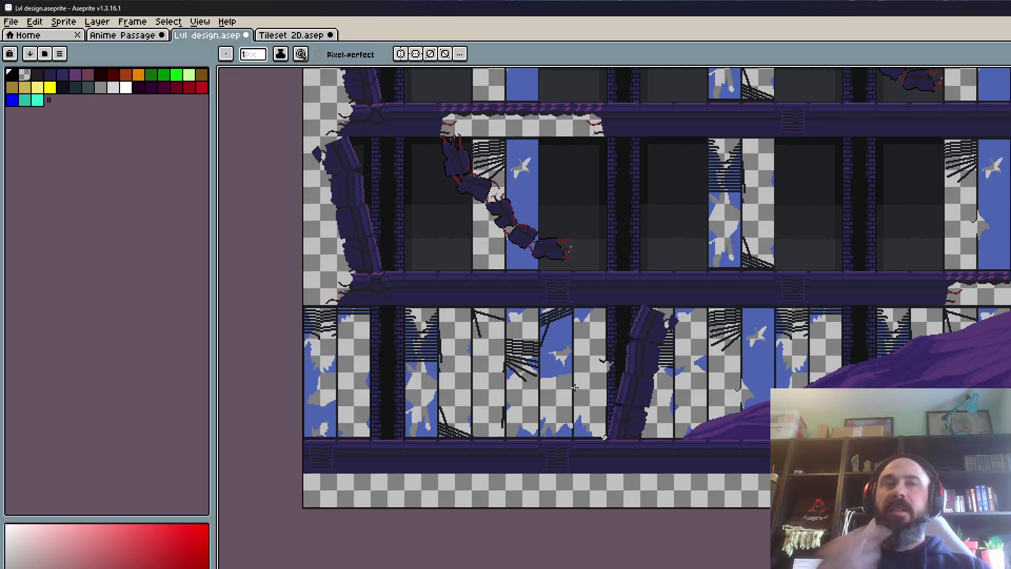
scroll(574, 388, "up", 1)
scroll(637, 345, "up", 1)
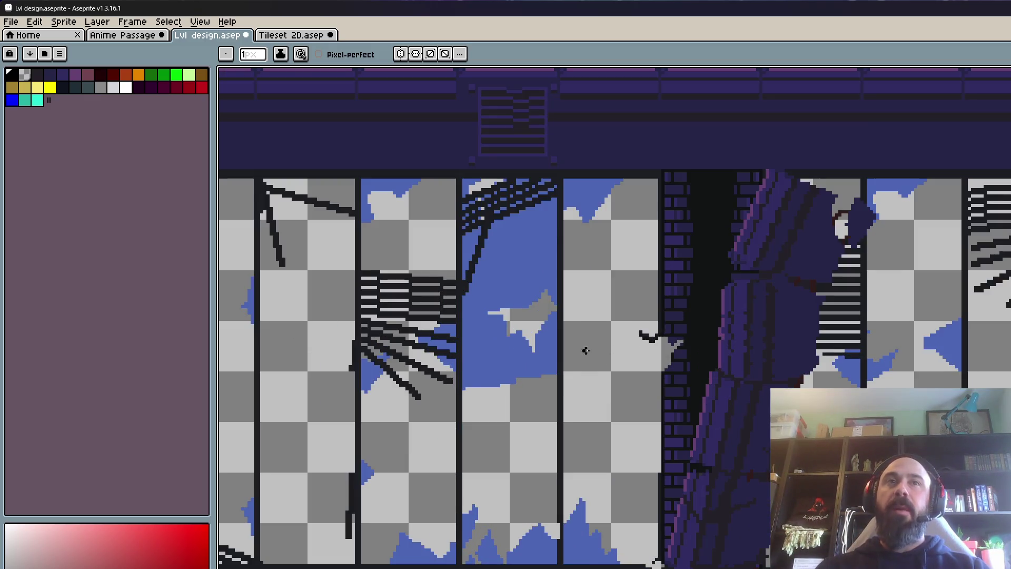
scroll(579, 337, "down", 1)
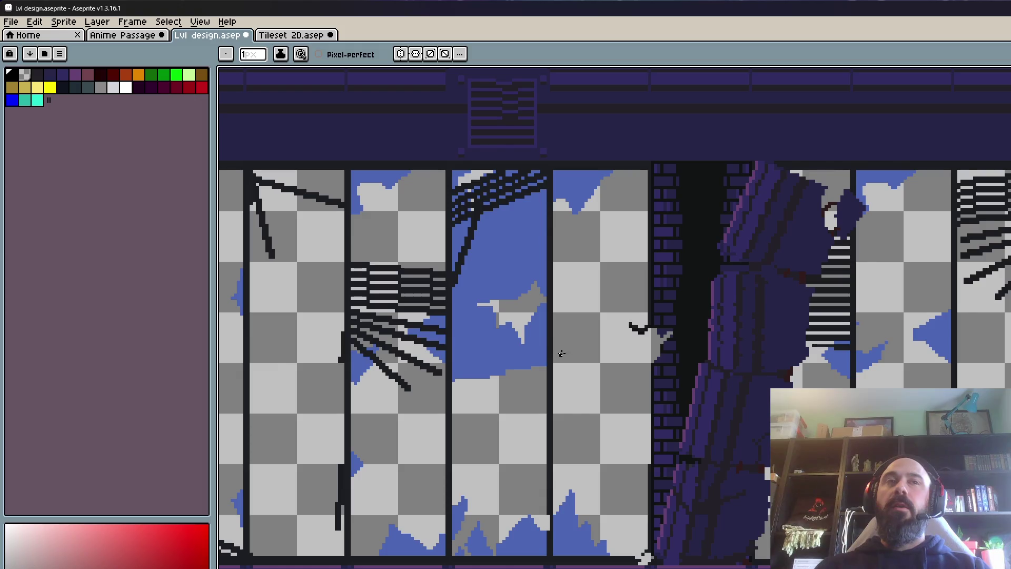
scroll(655, 348, "down", 2)
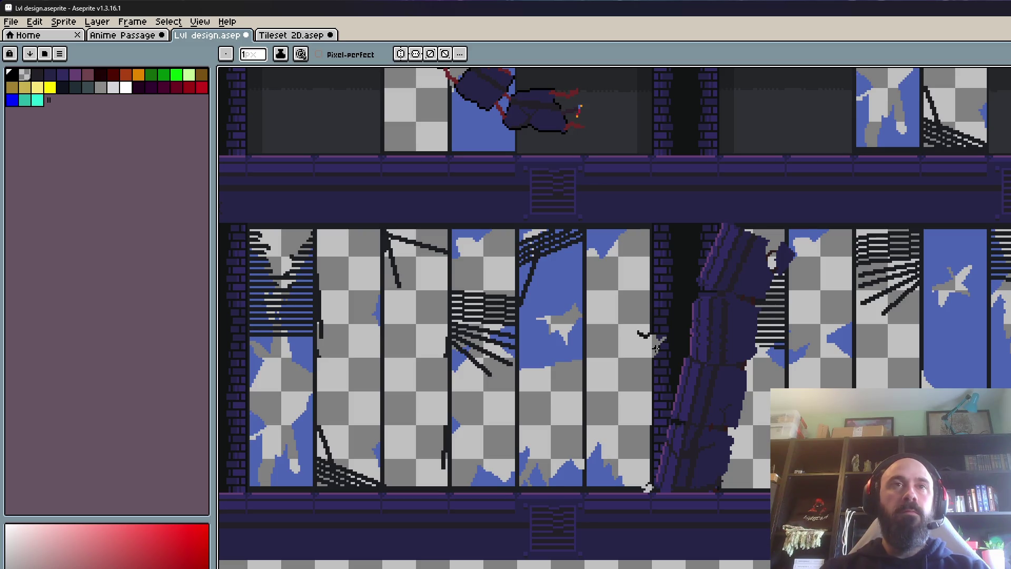
Step: Zoom in and out on the level overview to view the floors and hanging pillar segments
scroll(626, 360, "down", 5)
scroll(625, 361, "down", 1)
scroll(691, 207, "up", 1)
scroll(691, 206, "down", 1)
scroll(692, 207, "up", 1)
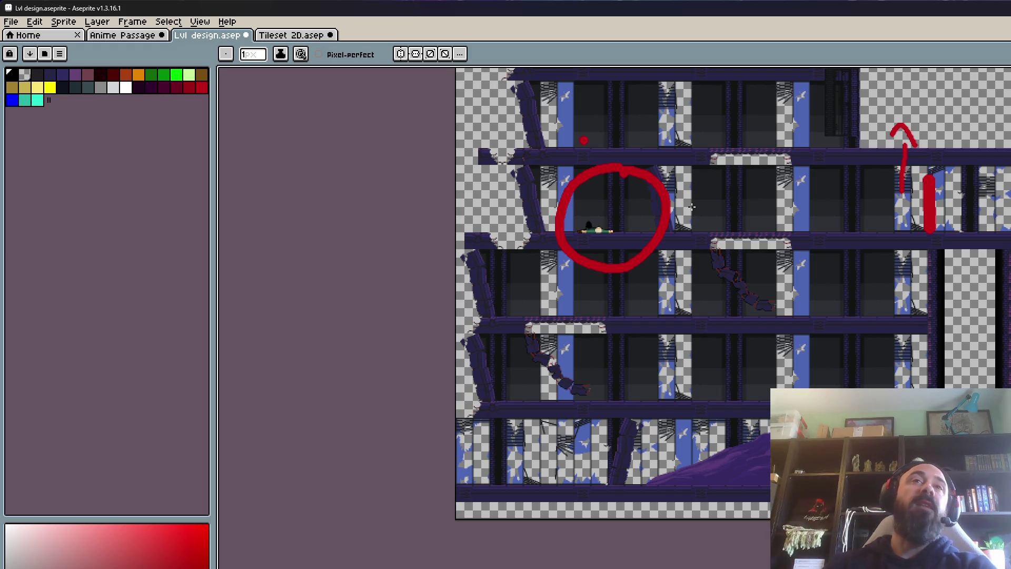
scroll(559, 468, "up", 3)
Step: In red with the size 10 pencil, paint a rightward arrow across the lower floor and a vertical bar at its tip
scroll(559, 468, "down", 2)
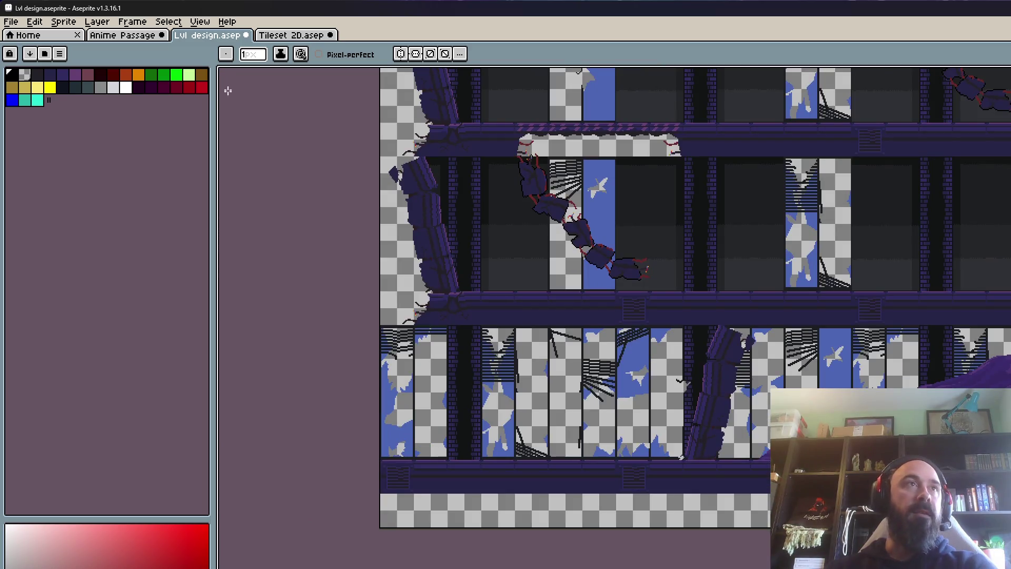
left_click(201, 87)
left_click_drag(454, 400, 558, 409)
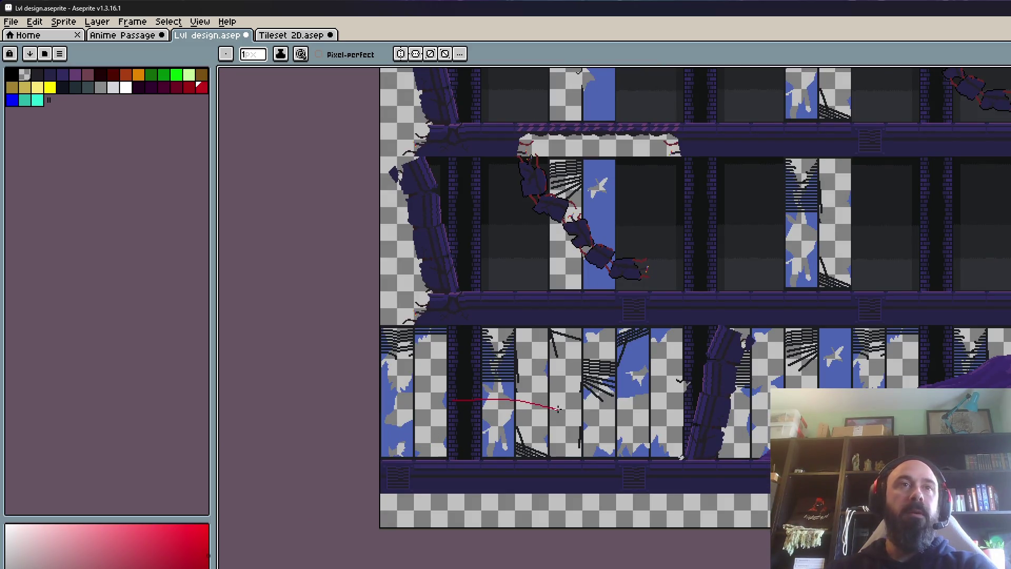
key("ctrl")
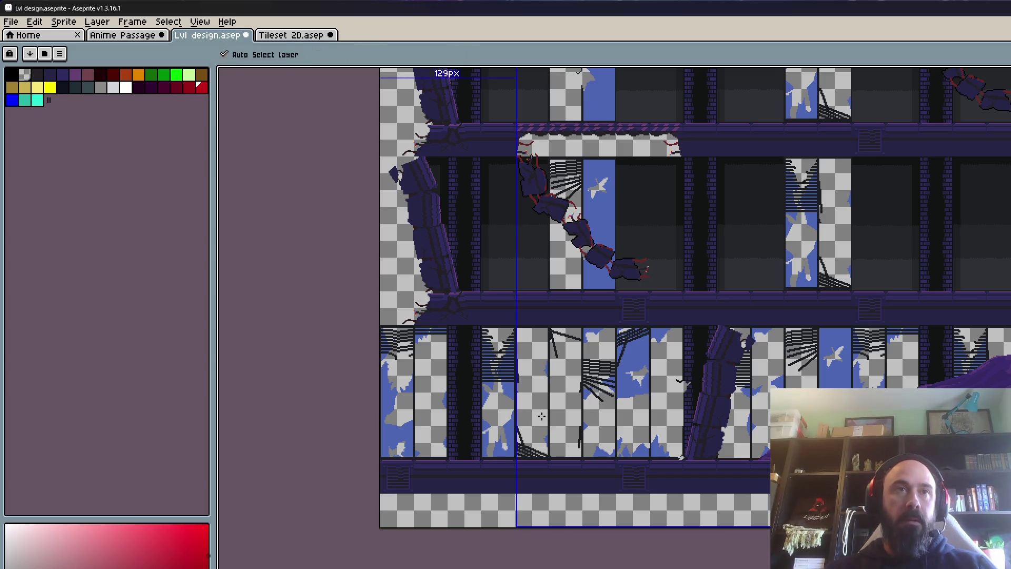
left_click_drag(454, 417, 561, 436)
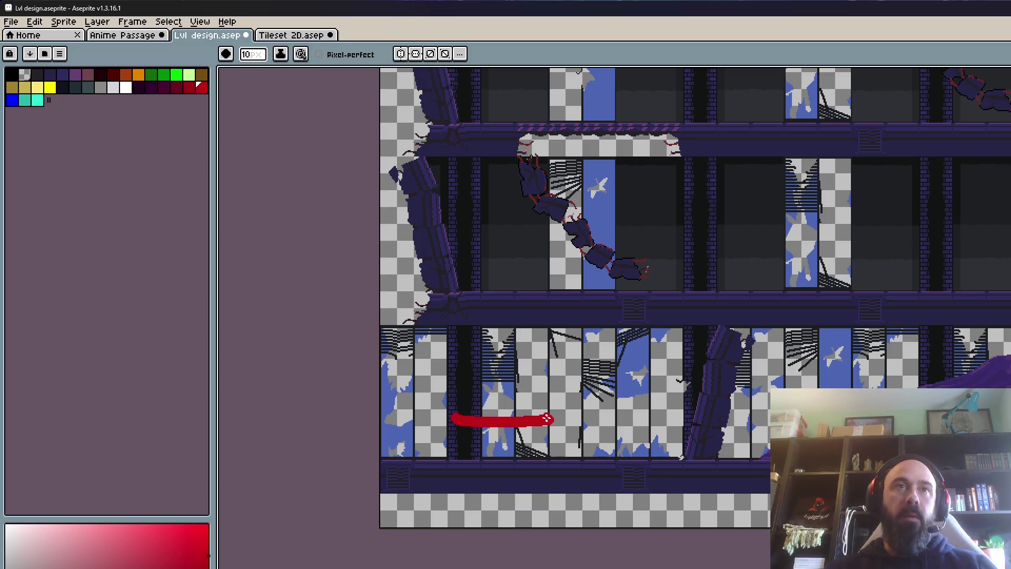
scroll(614, 423, "up", 2)
scroll(611, 421, "up", 1)
left_click_drag(562, 362, 559, 507)
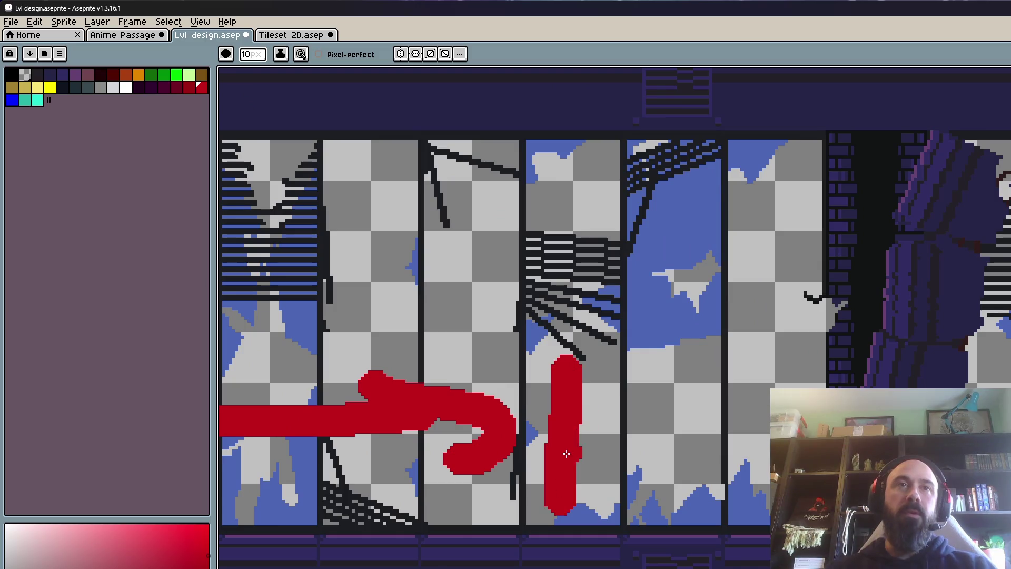
scroll(695, 295, "down", 1)
scroll(693, 296, "up", 1)
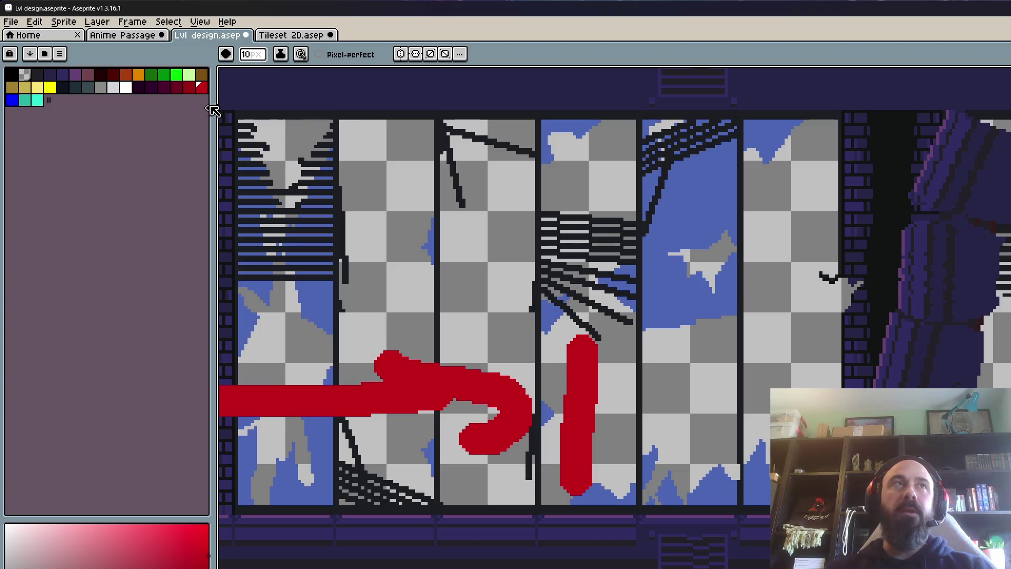
Step: Paint a dark green patch along the top of the lower floor
left_click(151, 74)
left_click_drag(301, 129, 416, 224)
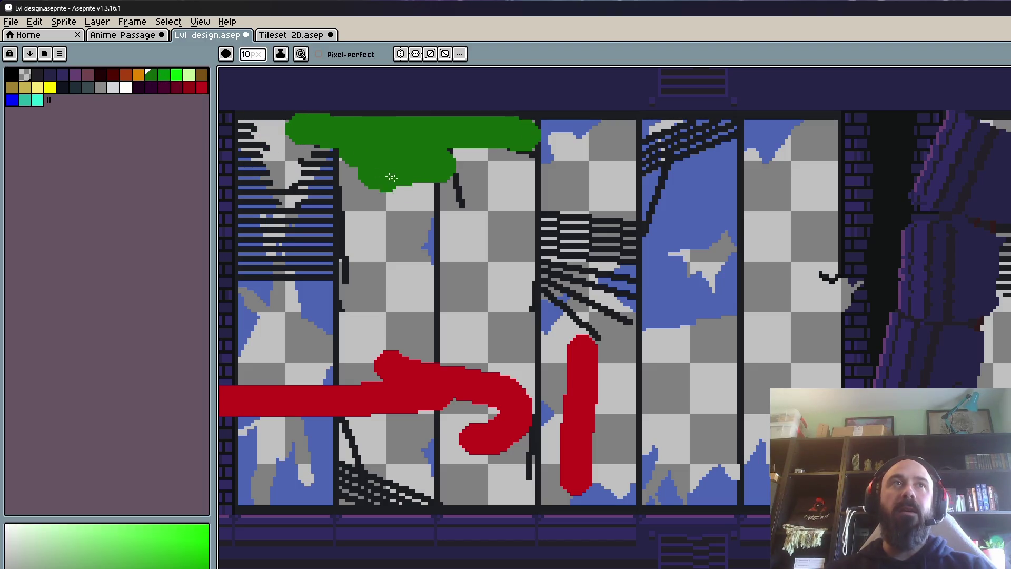
scroll(485, 207, "down", 1)
scroll(469, 203, "up", 1)
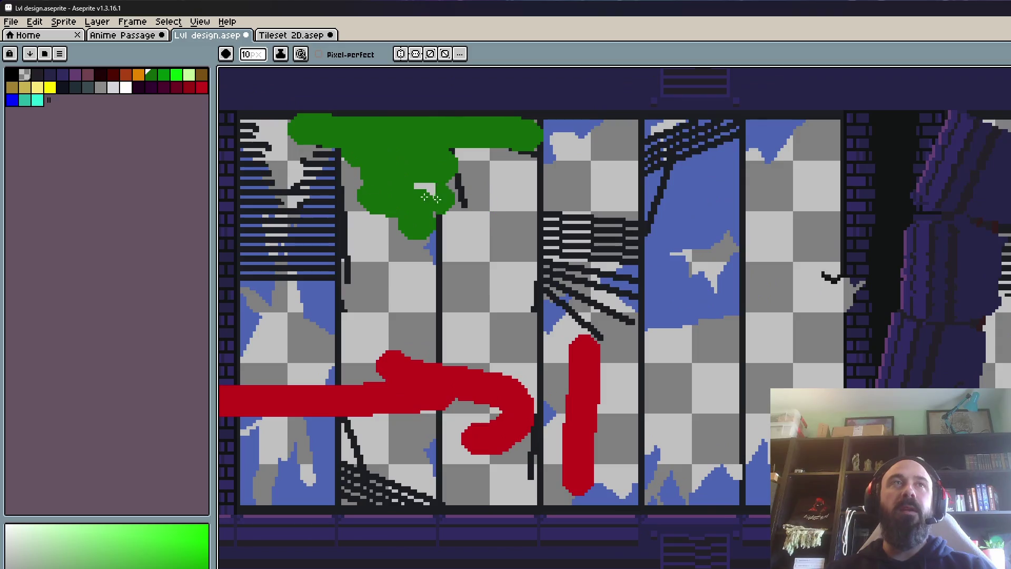
scroll(921, 321, "down", 2)
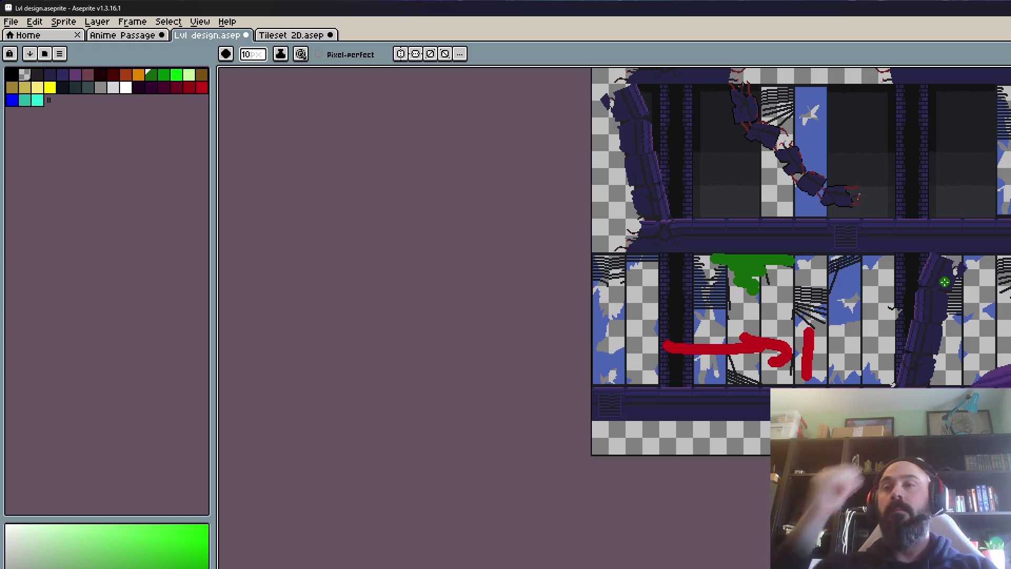
scroll(944, 282, "down", 1)
left_click_drag(947, 282, 774, 369)
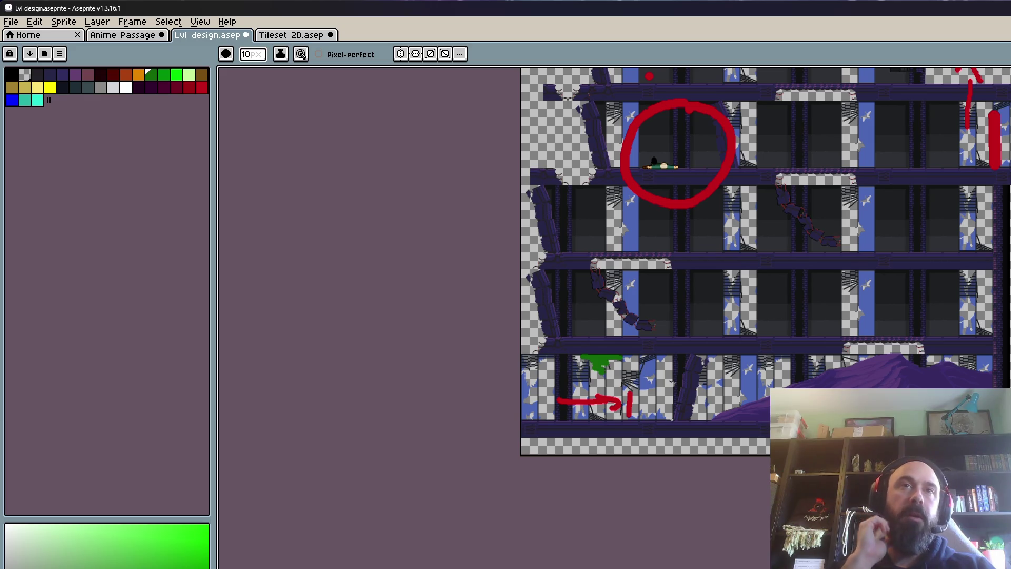
scroll(632, 401, "up", 1)
scroll(632, 400, "down", 1)
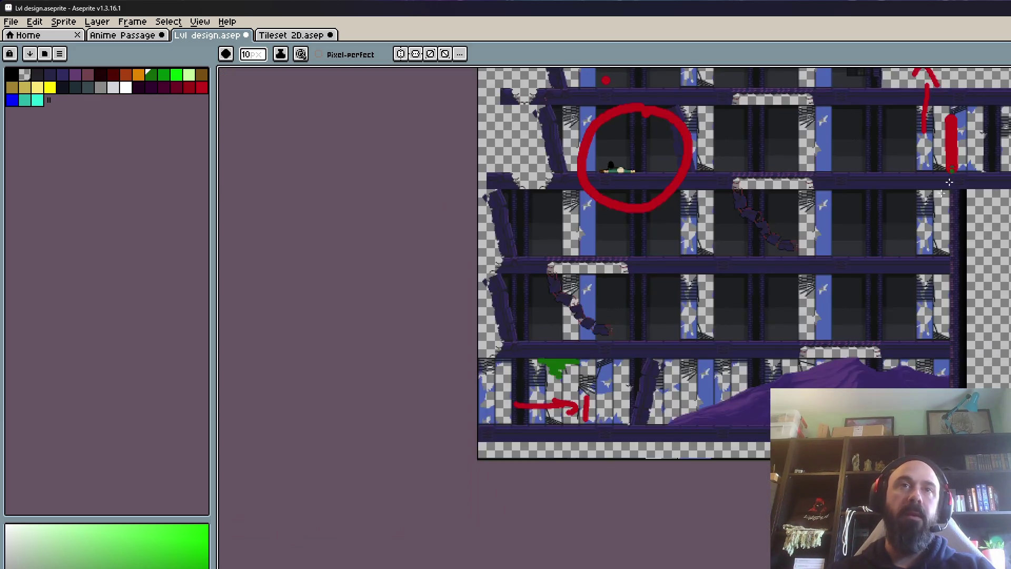
scroll(641, 402, "up", 1)
scroll(674, 365, "up", 1)
scroll(675, 362, "down", 1)
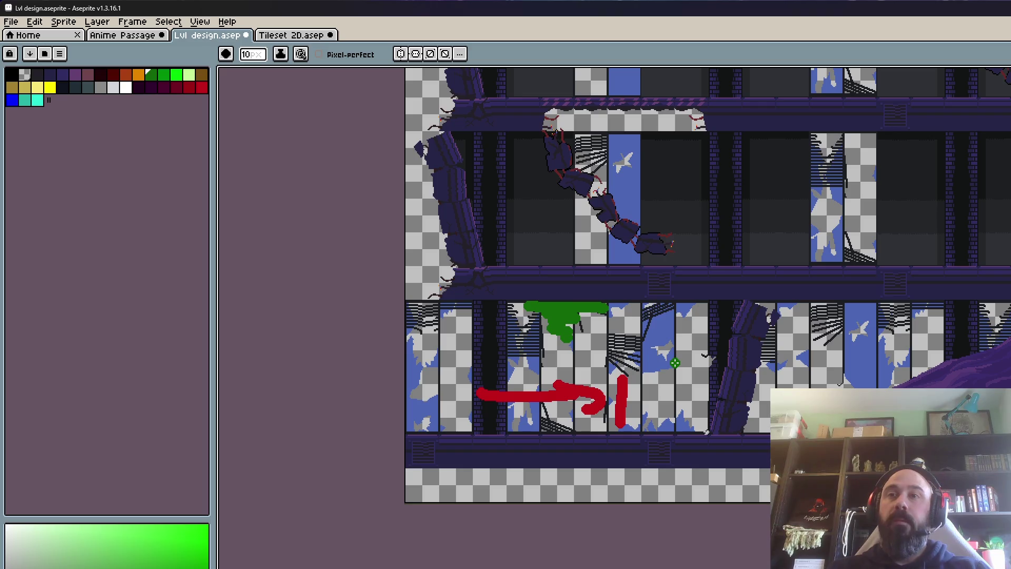
scroll(674, 363, "down", 1)
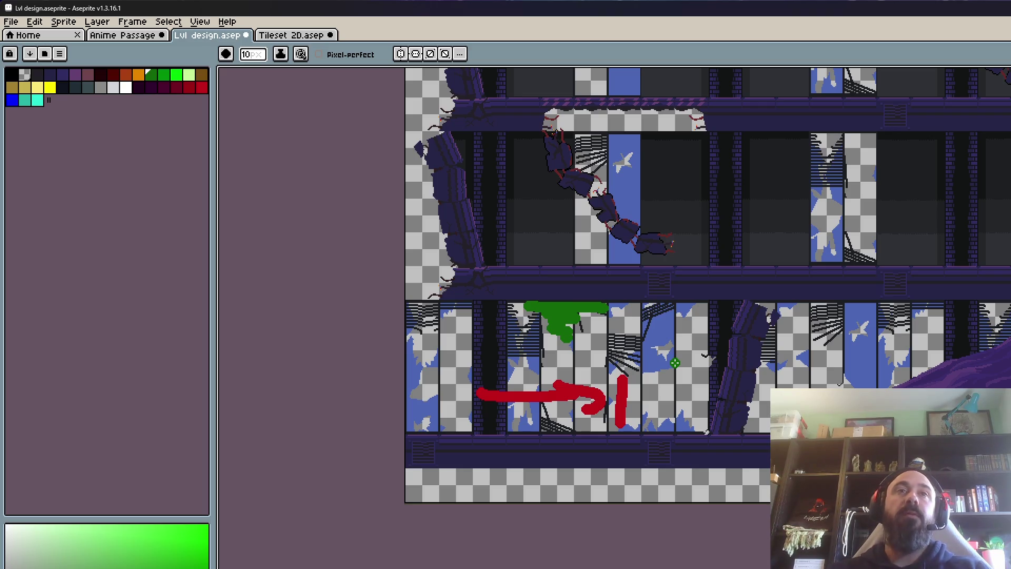
scroll(674, 363, "down", 1)
scroll(566, 368, "down", 1)
scroll(566, 368, "down", 1)
scroll(567, 368, "up", 1)
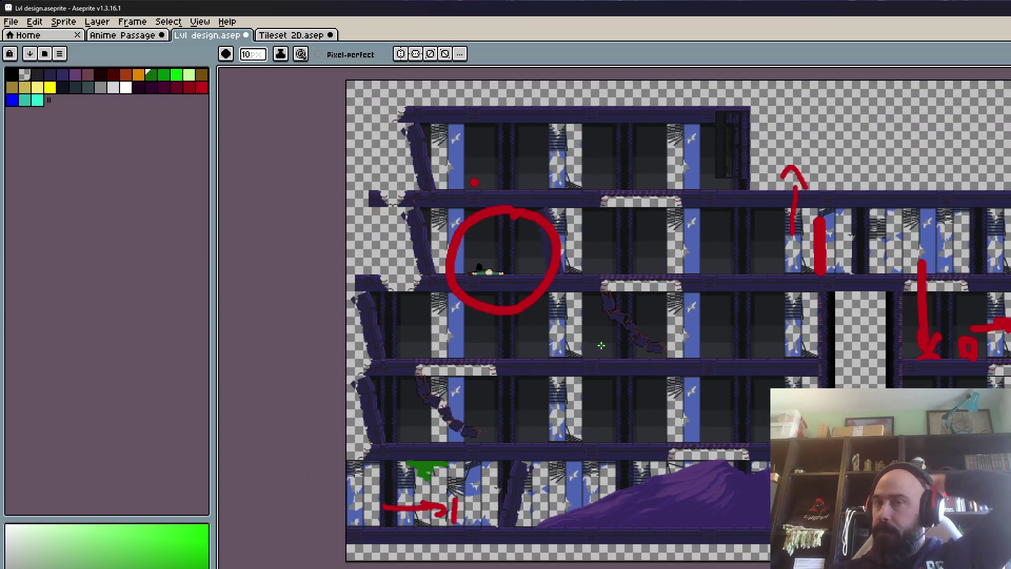
scroll(748, 337, "down", 1)
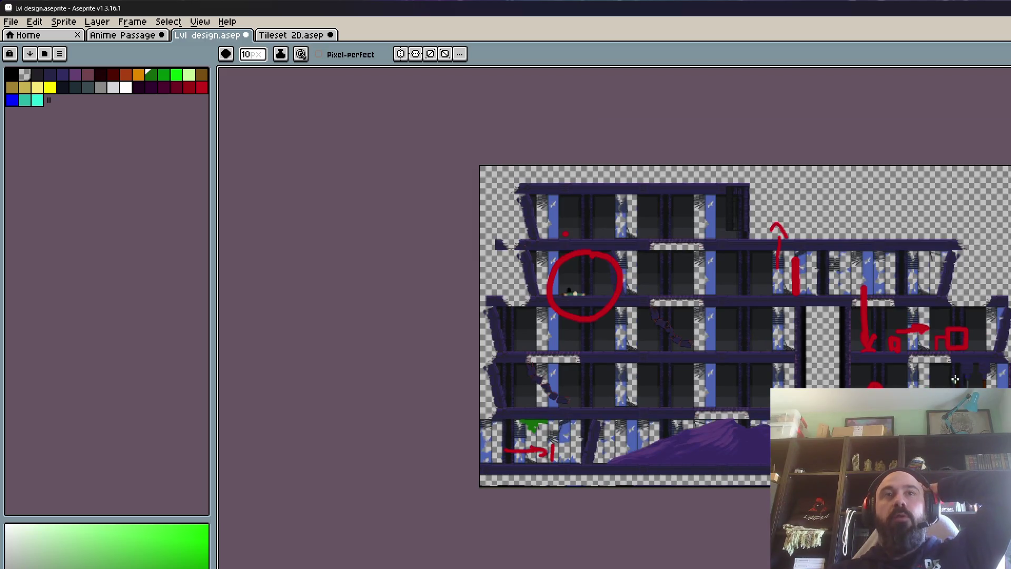
scroll(928, 342, "up", 3)
scroll(927, 343, "down", 3)
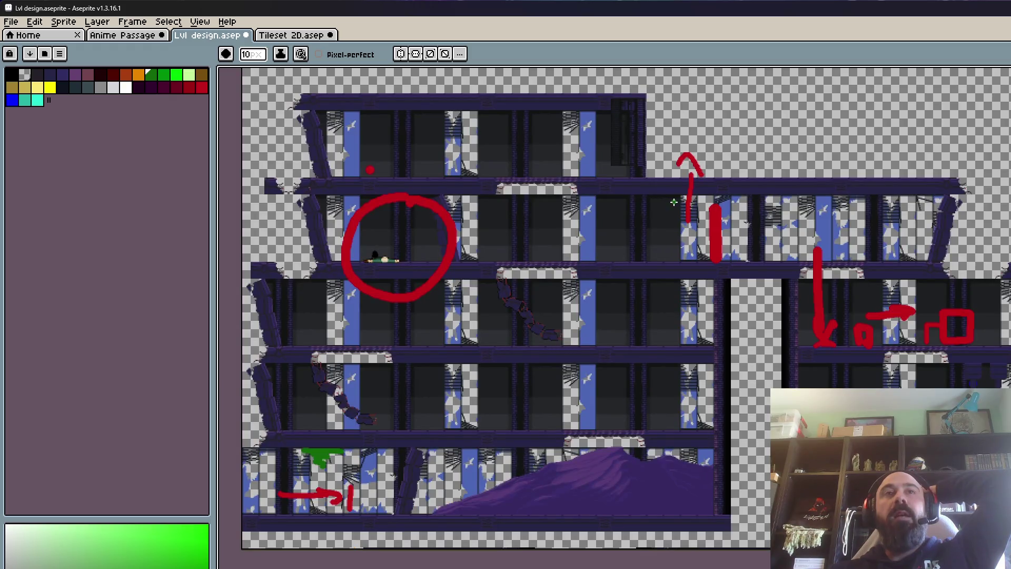
scroll(712, 229, "up", 3)
scroll(693, 212, "down", 2)
scroll(697, 224, "up", 2)
scroll(693, 223, "down", 2)
scroll(690, 225, "down", 3)
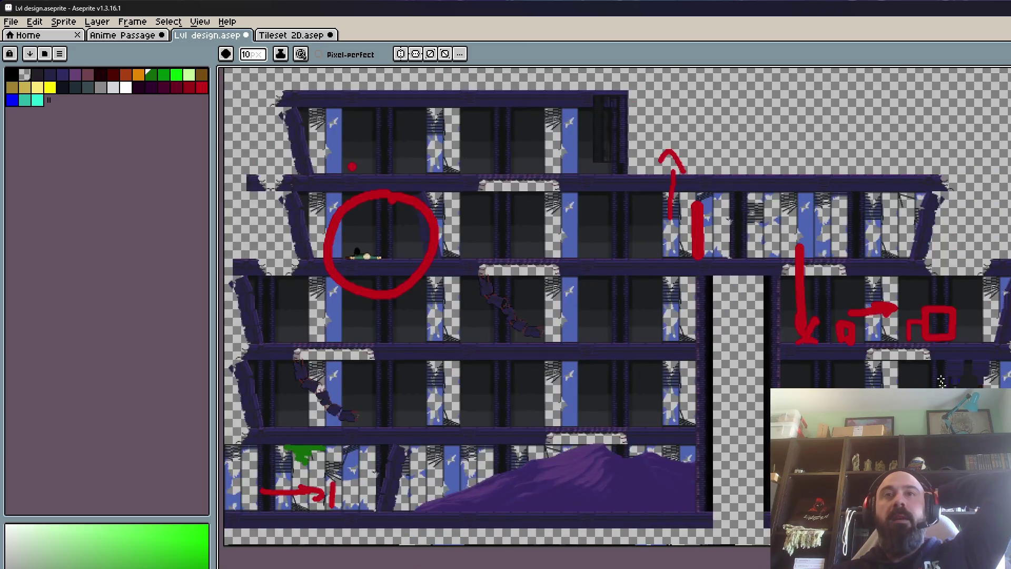
scroll(748, 294, "up", 2)
scroll(781, 319, "up", 2)
scroll(815, 331, "down", 2)
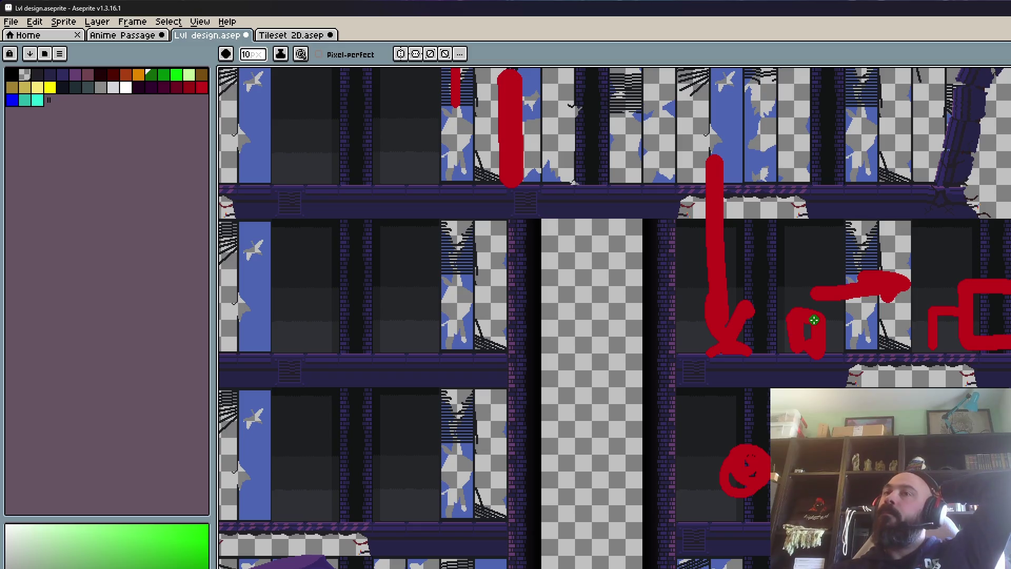
scroll(814, 319, "down", 3)
scroll(580, 395, "down", 1)
scroll(417, 425, "up", 4)
scroll(528, 421, "down", 3)
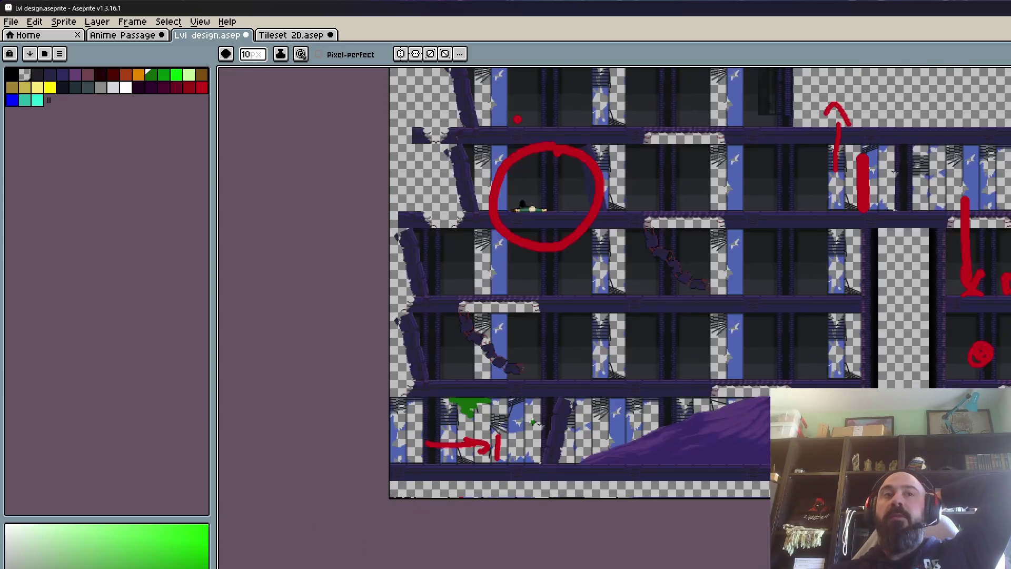
scroll(650, 254, "down", 1)
scroll(762, 158, "up", 1)
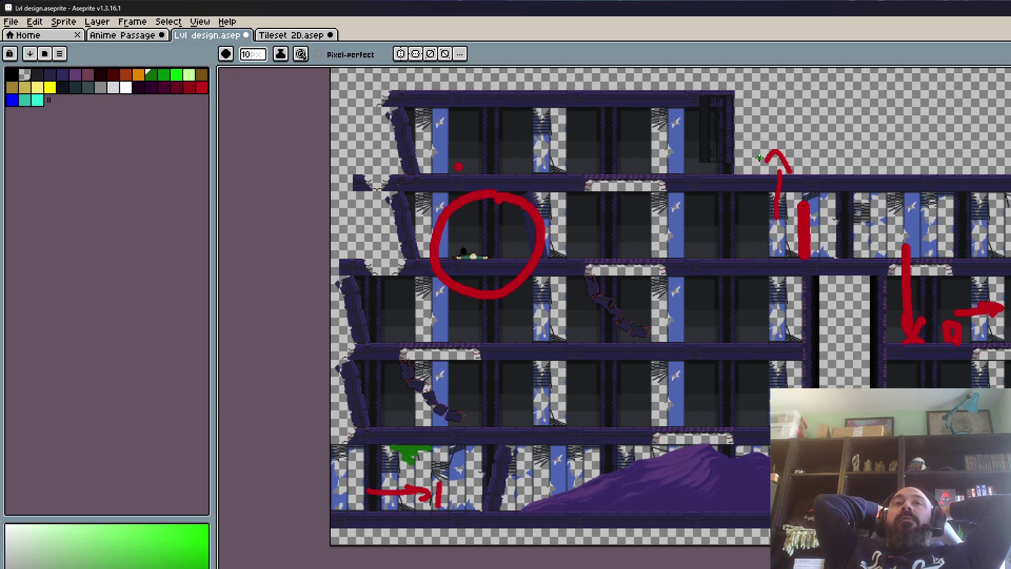
scroll(759, 158, "up", 3)
scroll(759, 157, "down", 5)
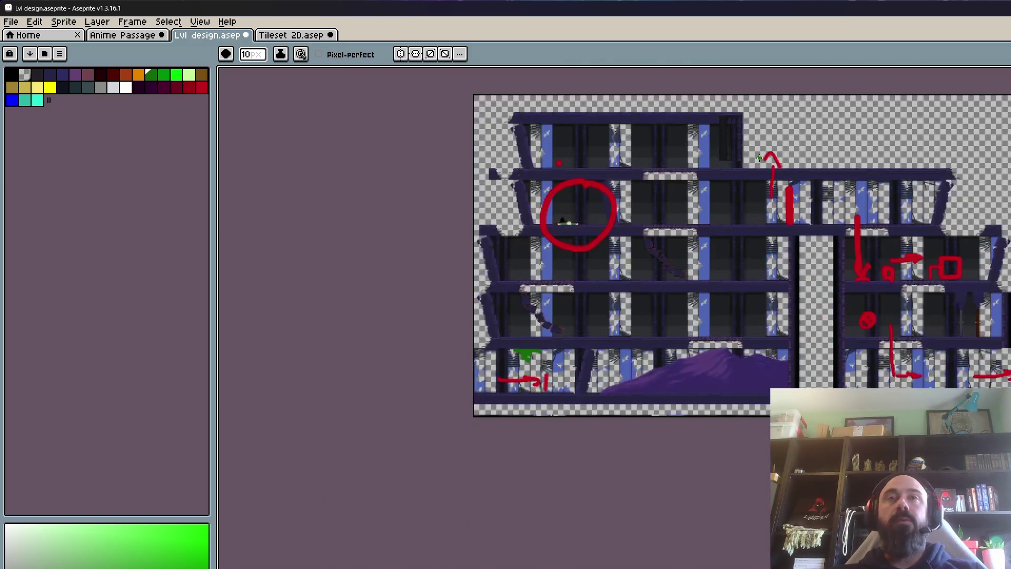
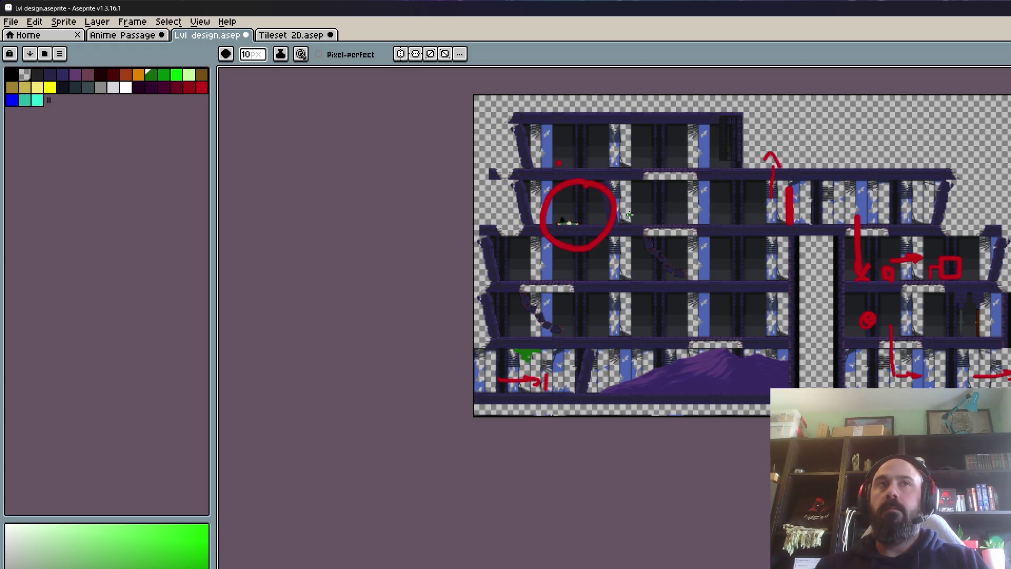
scroll(561, 220, "up", 1)
scroll(559, 220, "down", 1)
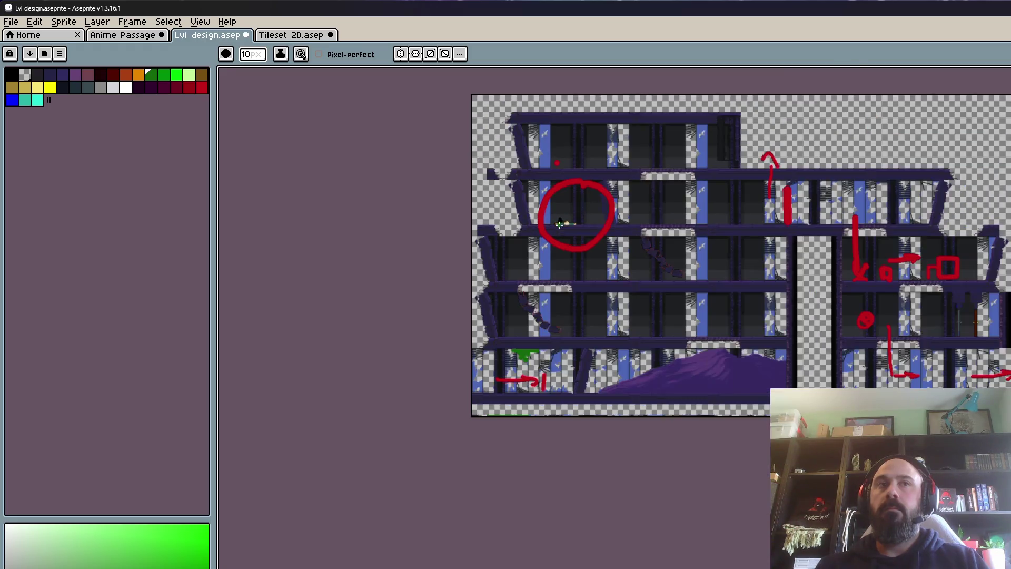
scroll(552, 241, "up", 1)
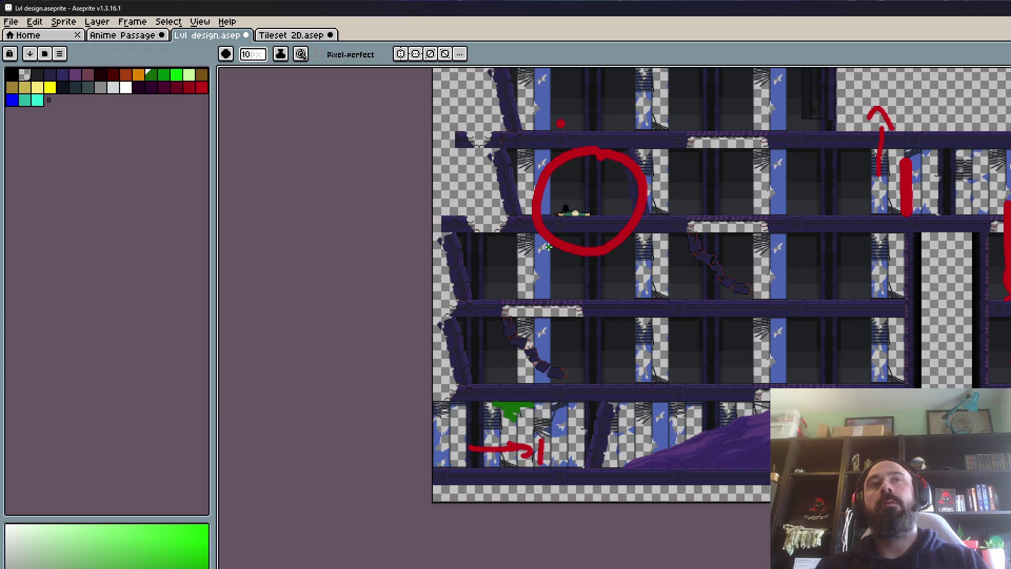
scroll(640, 334, "down", 1)
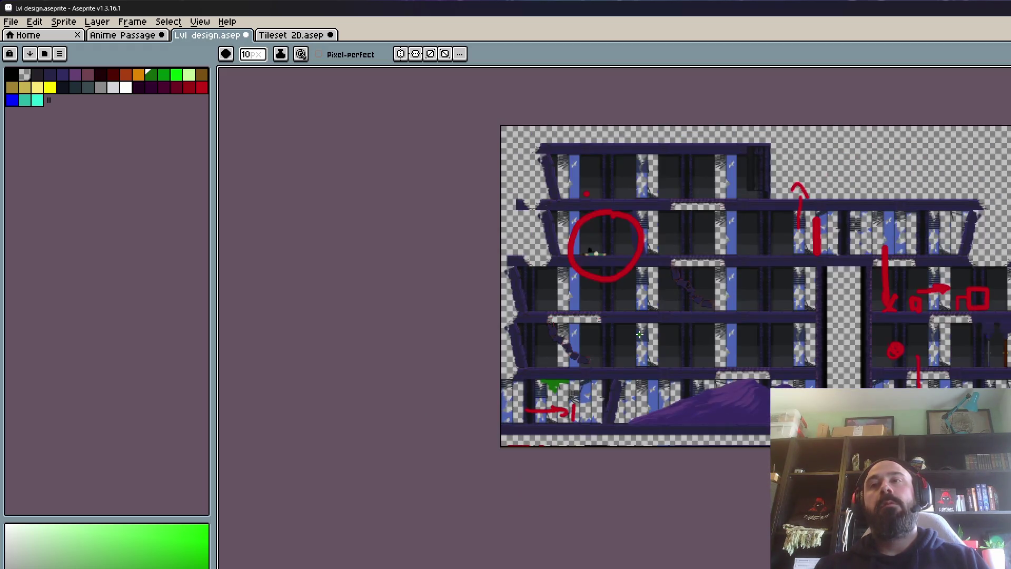
scroll(639, 334, "up", 2)
scroll(636, 337, "down", 2)
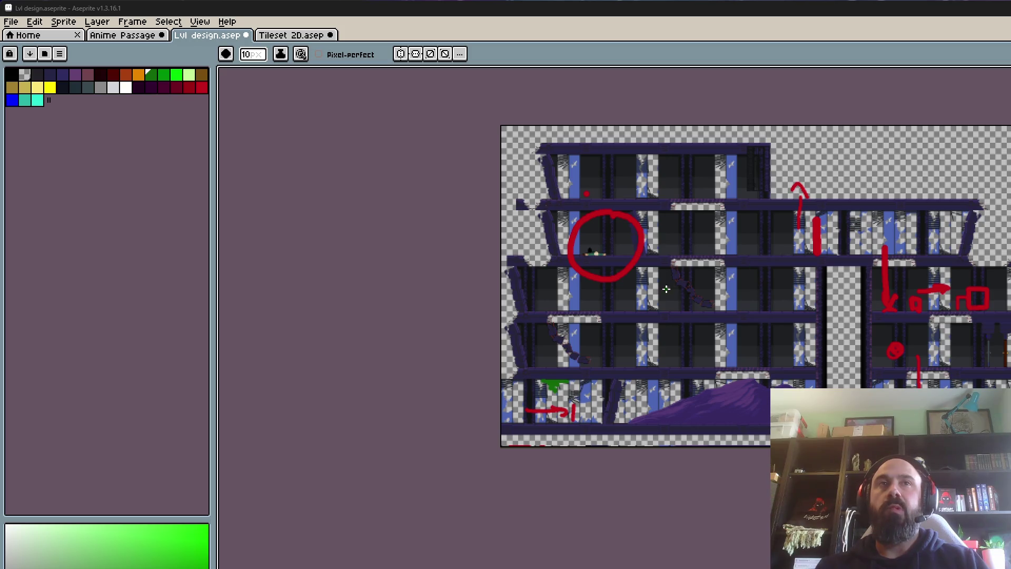
scroll(664, 295, "up", 1)
scroll(638, 285, "down", 1)
scroll(594, 299, "up", 1)
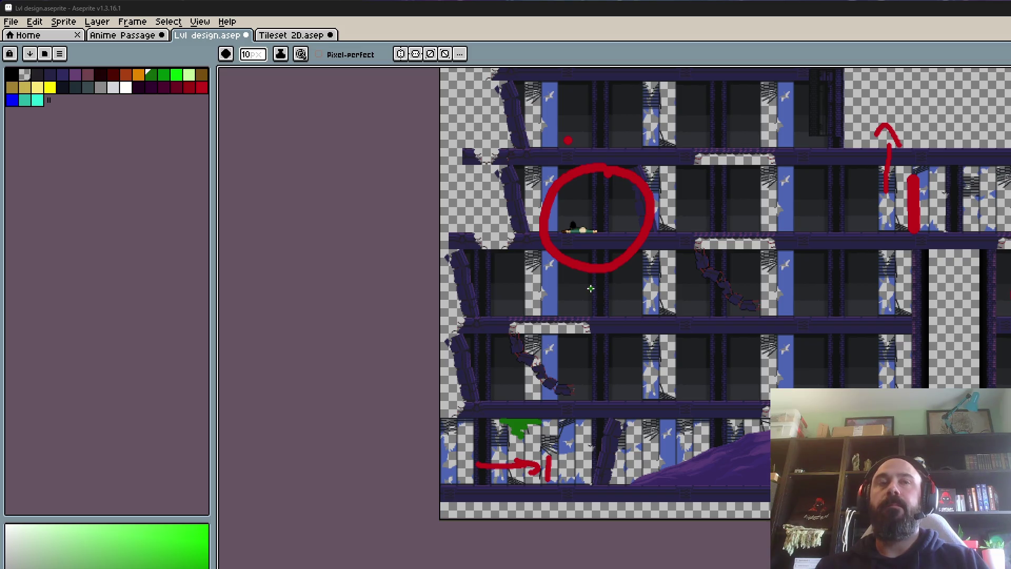
scroll(590, 288, "down", 1)
scroll(575, 315, "up", 1)
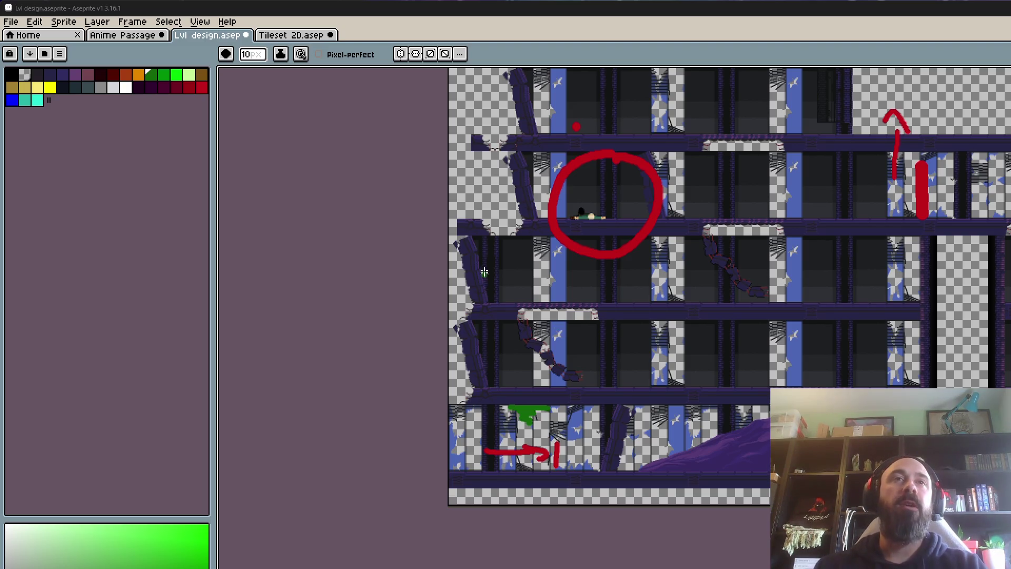
scroll(445, 262, "up", 2)
scroll(487, 241, "down", 1)
scroll(460, 205, "up", 1)
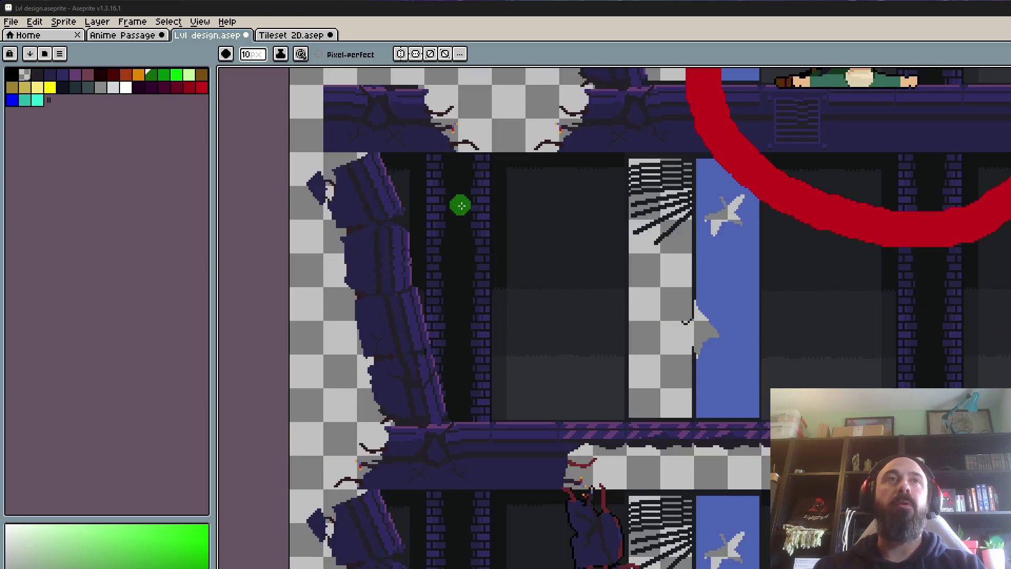
scroll(398, 244, "down", 1)
scroll(390, 240, "up", 1)
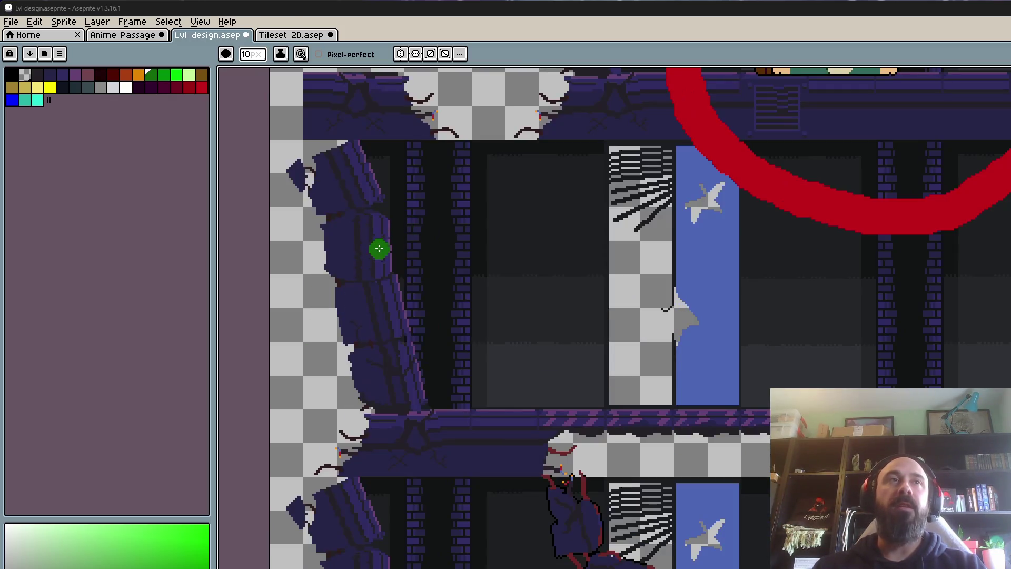
scroll(379, 249, "down", 1)
scroll(379, 248, "down", 1)
scroll(379, 248, "up", 1)
scroll(379, 248, "down", 1)
scroll(379, 248, "up", 1)
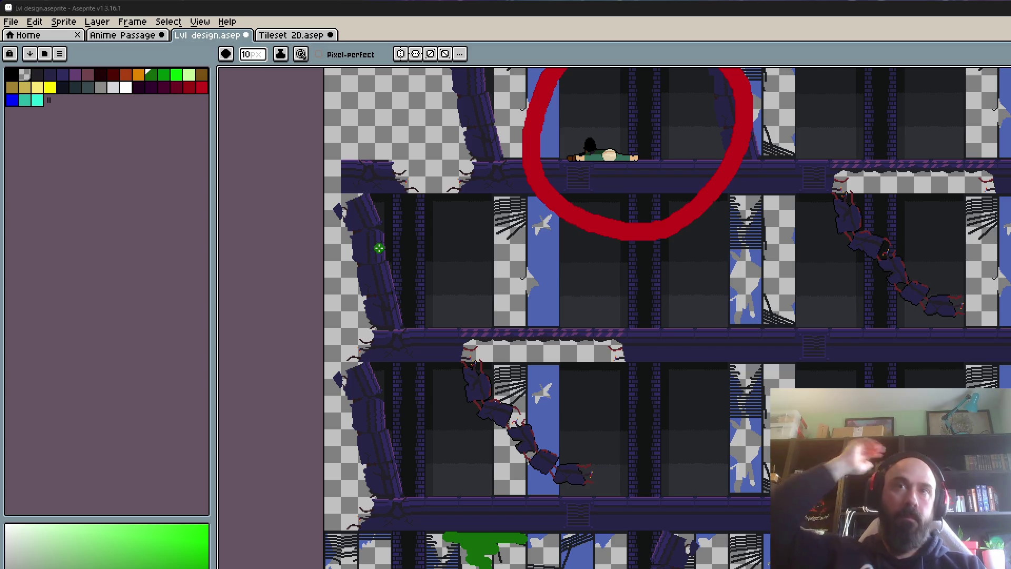
scroll(765, 265, "down", 3)
scroll(765, 265, "up", 1)
scroll(766, 265, "down", 1)
scroll(765, 265, "up", 1)
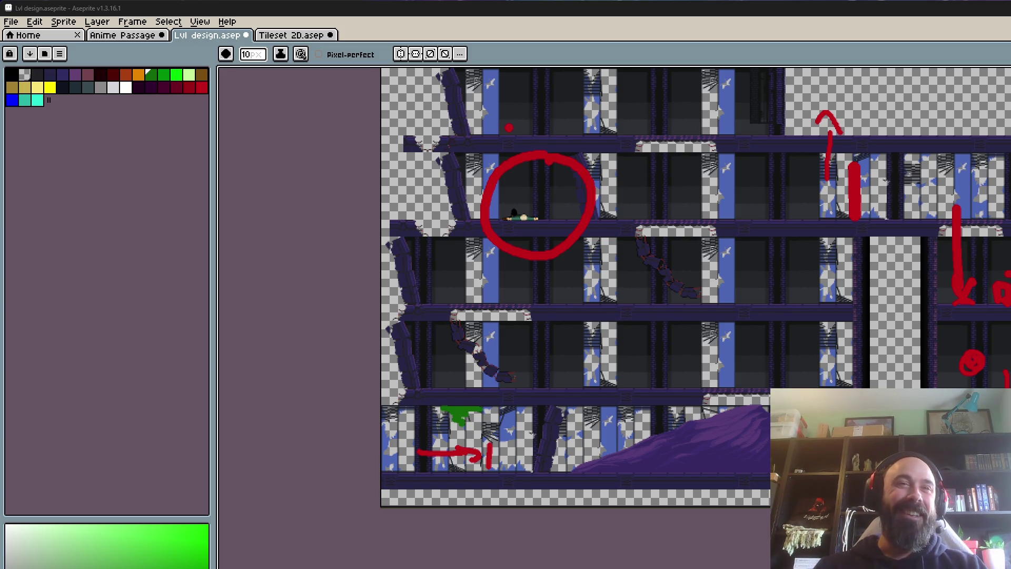
scroll(614, 287, "right", 10)
scroll(614, 287, "left", 7)
scroll(560, 379, "down", 1)
scroll(559, 263, "up", 1)
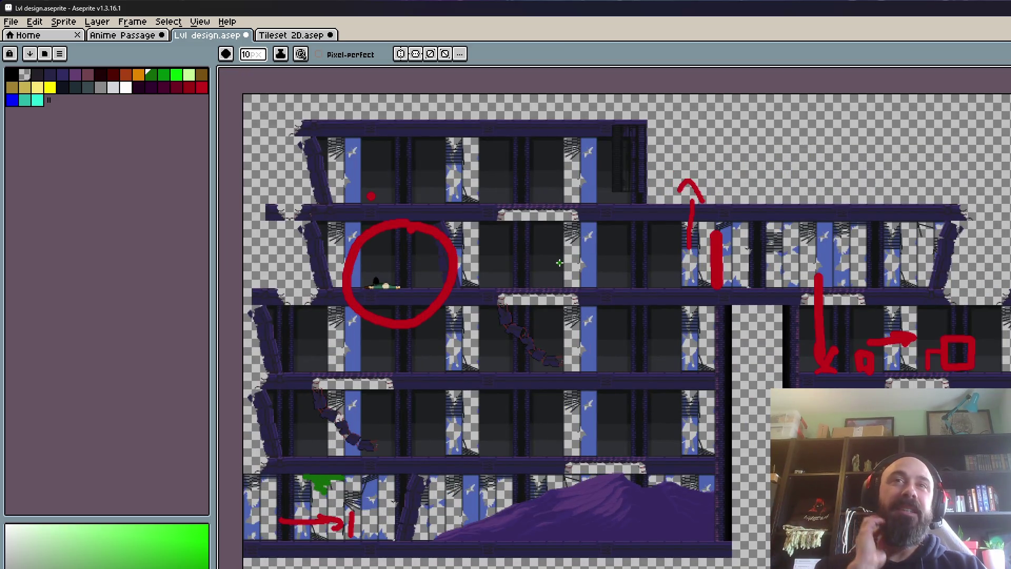